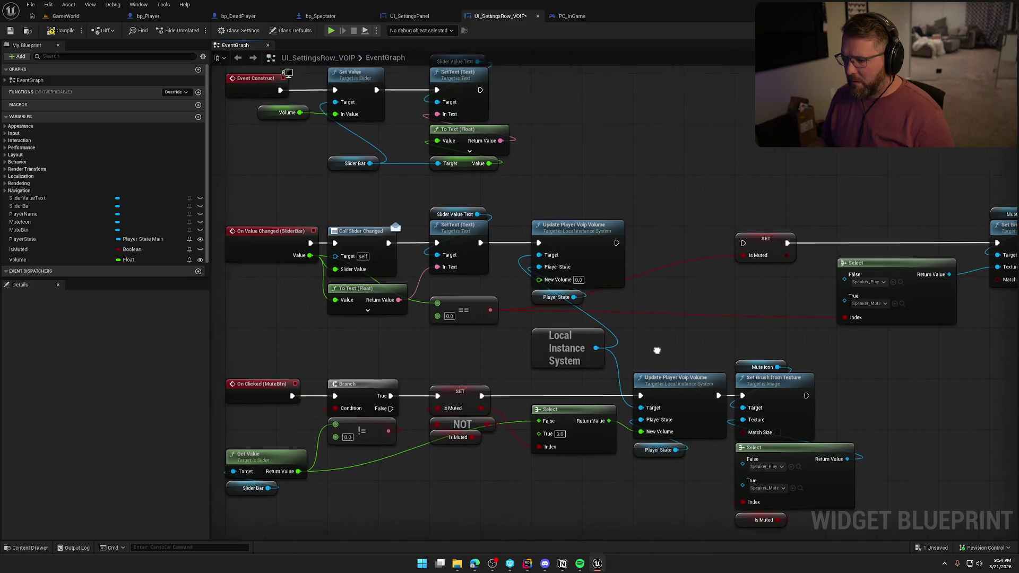
# Step: Connect Update Player Voip Volume's exec to SET and feed the slider Value into New Volume
pyautogui.moveTo(516, 222); pyautogui.dragTo(642, 223)
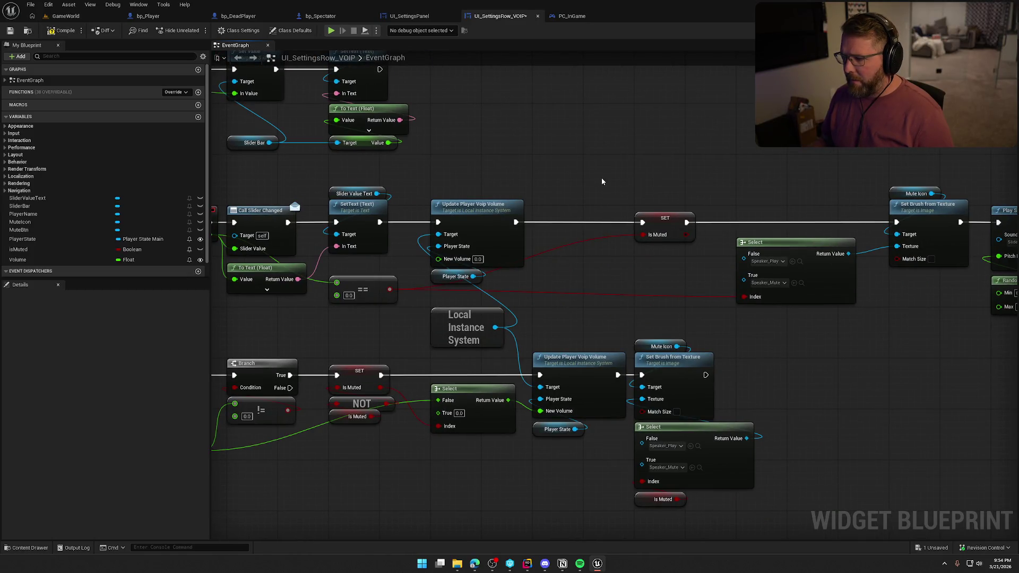
pyautogui.moveTo(601, 177); pyautogui.dragTo(689, 181)
pyautogui.moveTo(524, 263)
pyautogui.mouseDown()
pyautogui.moveTo(393, 278)
pyautogui.moveTo(297, 240)
pyautogui.mouseUp()
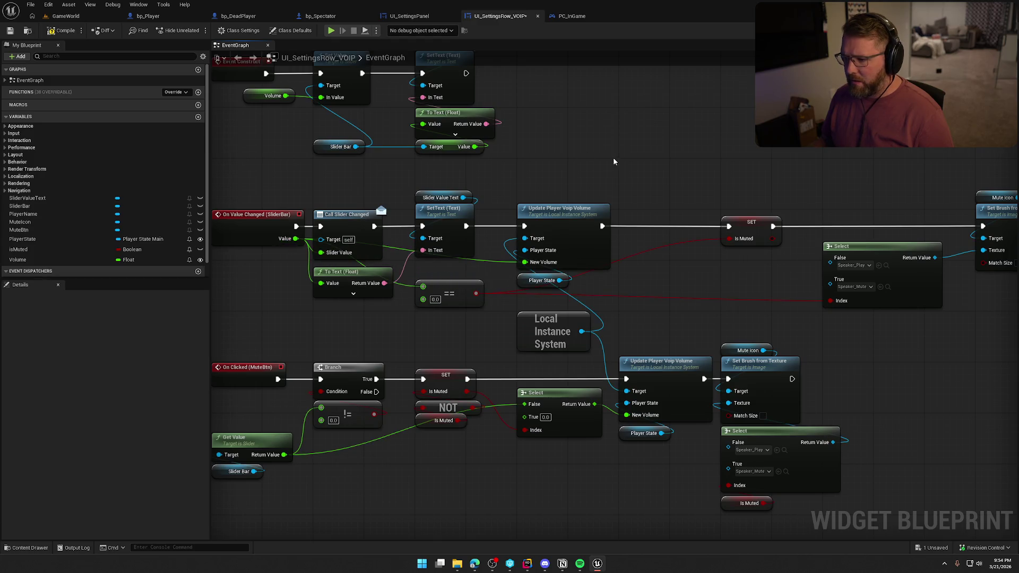
pyautogui.moveTo(614, 158); pyautogui.dragTo(460, 160)
# Step: Give Update Player Voip Volume its own pasted Local Instance System node as Target
pyautogui.moveTo(378, 281)
pyautogui.mouseDown()
pyautogui.moveTo(389, 189)
pyautogui.moveTo(377, 195)
pyautogui.mouseUp()
pyautogui.click(472, 231)
pyautogui.moveTo(498, 320); pyautogui.dragTo(580, 275)
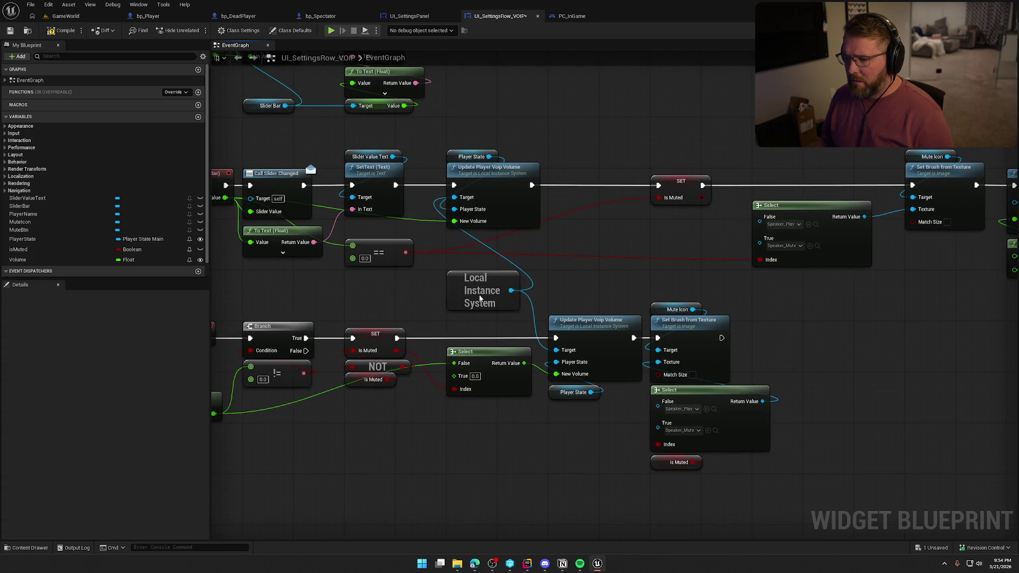
pyautogui.moveTo(478, 291); pyautogui.dragTo(478, 418)
pyautogui.hotkey('ctrl', 'c')
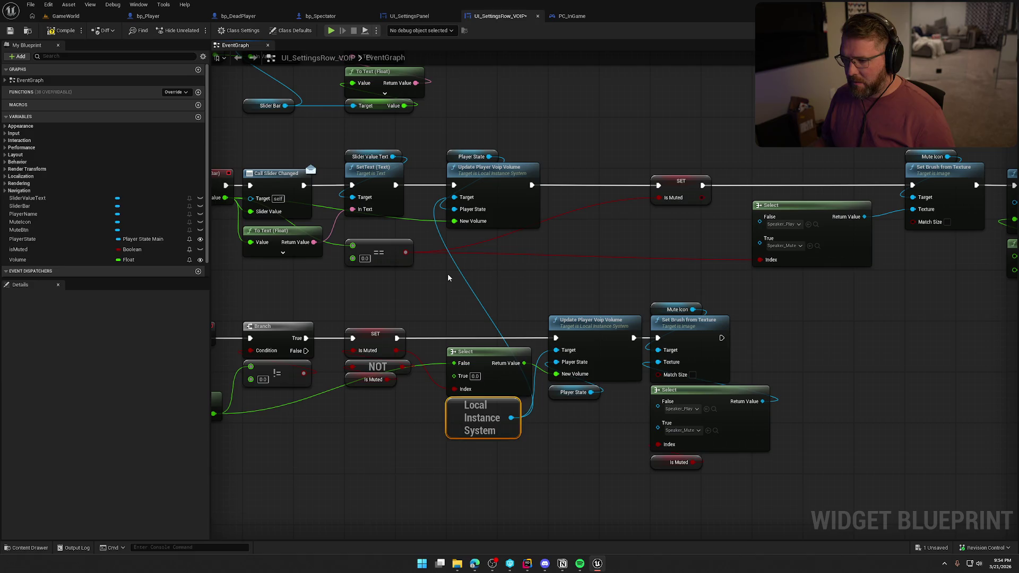
pyautogui.hotkey('ctrl', 'v')
pyautogui.moveTo(511, 290); pyautogui.dragTo(455, 210)
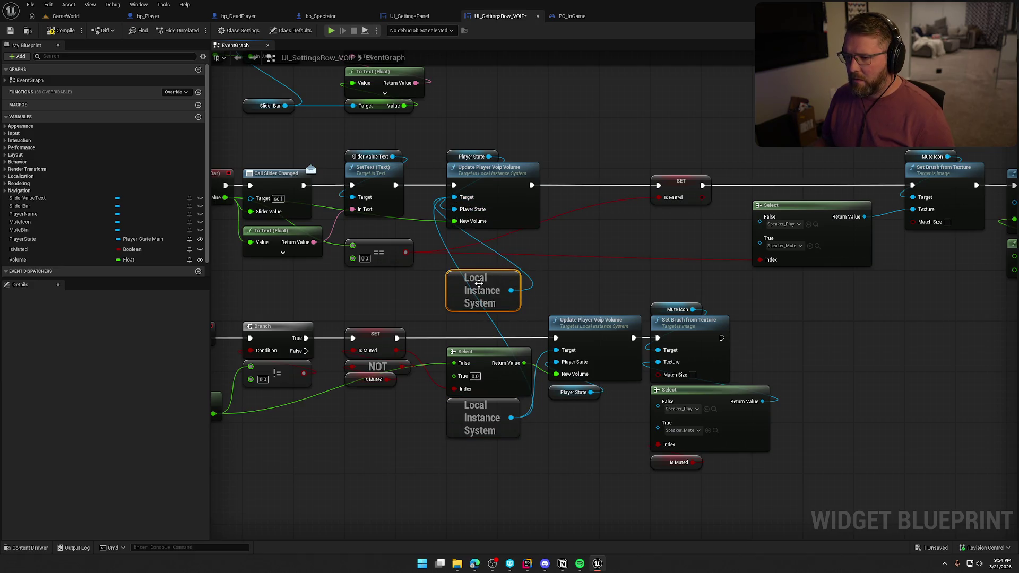
pyautogui.keyDown('alt'); pyautogui.click(454, 198); pyautogui.keyUp('alt')
pyautogui.moveTo(511, 290)
pyautogui.mouseDown()
pyautogui.moveTo(457, 199)
pyautogui.moveTo(482, 256)
pyautogui.mouseUp()
# Step: Move the == comparison, SET and Select nodes in close to the volume update
pyautogui.click(495, 319)
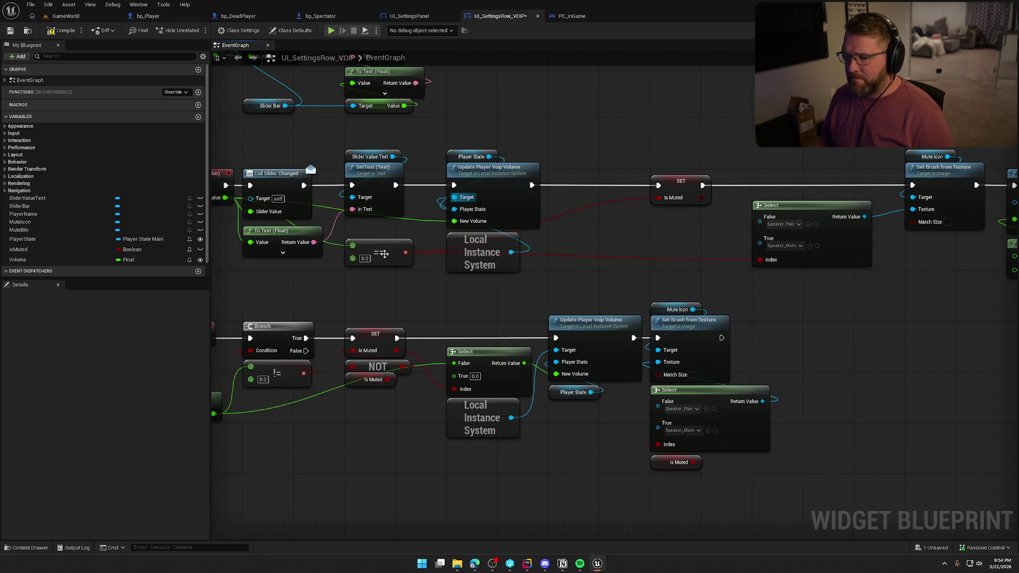
pyautogui.moveTo(387, 255)
pyautogui.mouseDown()
pyautogui.moveTo(490, 293)
pyautogui.moveTo(485, 286)
pyautogui.mouseUp()
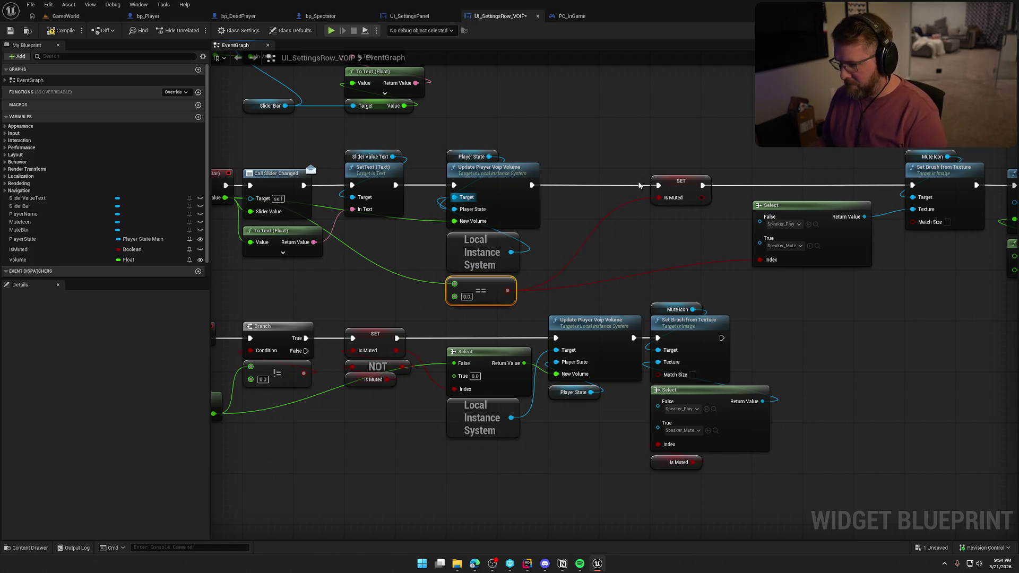
pyautogui.click(580, 208)
pyautogui.moveTo(650, 197)
pyautogui.mouseDown()
pyautogui.moveTo(546, 205)
pyautogui.moveTo(529, 190)
pyautogui.mouseUp()
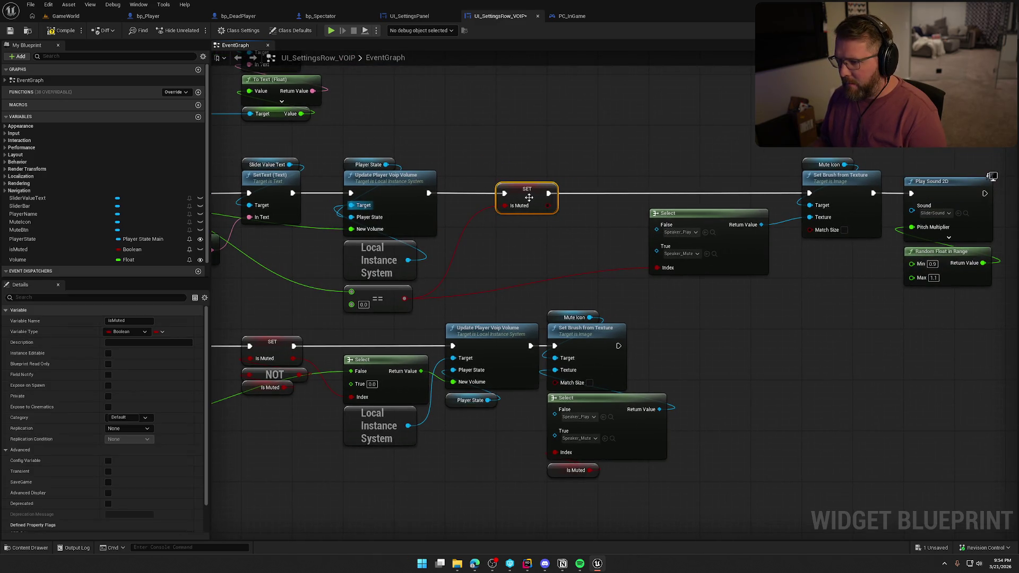
pyautogui.moveTo(683, 216)
pyautogui.mouseDown()
pyautogui.moveTo(562, 241)
pyautogui.moveTo(531, 235)
pyautogui.mouseUp()
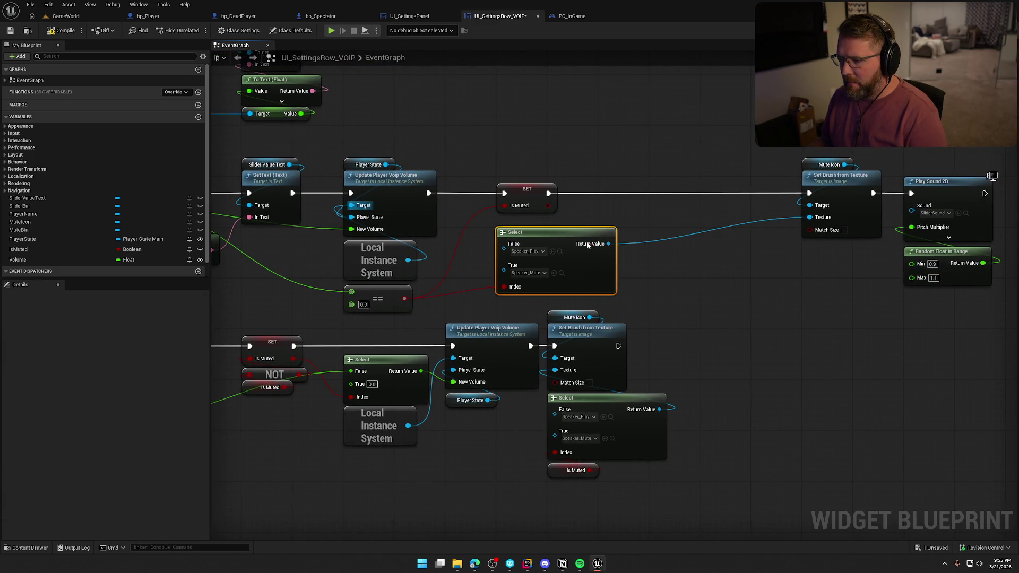
pyautogui.moveTo(719, 276); pyautogui.dragTo(476, 269)
# Step: Shift the Set Brush, Play Sound 2D and Random Float nodes left to close the gap
pyautogui.moveTo(522, 125); pyautogui.dragTo(803, 363)
pyautogui.moveTo(599, 181); pyautogui.dragTo(447, 180)
pyautogui.click(444, 297)
pyautogui.moveTo(457, 296); pyautogui.dragTo(891, 296)
pyautogui.moveTo(666, 141)
pyautogui.mouseDown()
pyautogui.moveTo(774, 215)
pyautogui.moveTo(755, 284)
pyautogui.mouseUp()
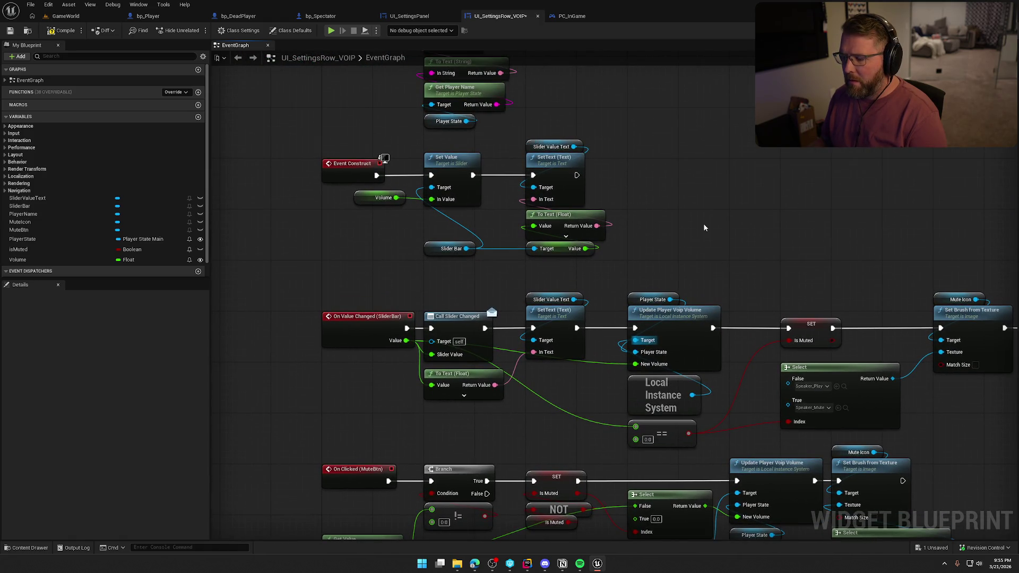
# Step: Review the graph from Event Pre Construct down to the On Clicked (MuteBtn) nodes
pyautogui.moveTo(642, 202); pyautogui.dragTo(606, 196)
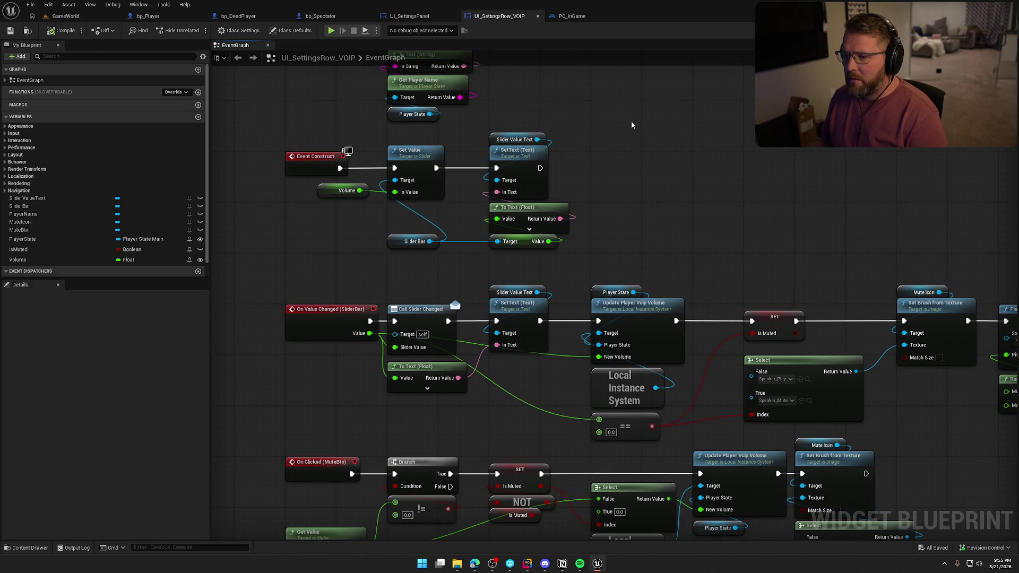
pyautogui.moveTo(636, 133); pyautogui.dragTo(693, 213)
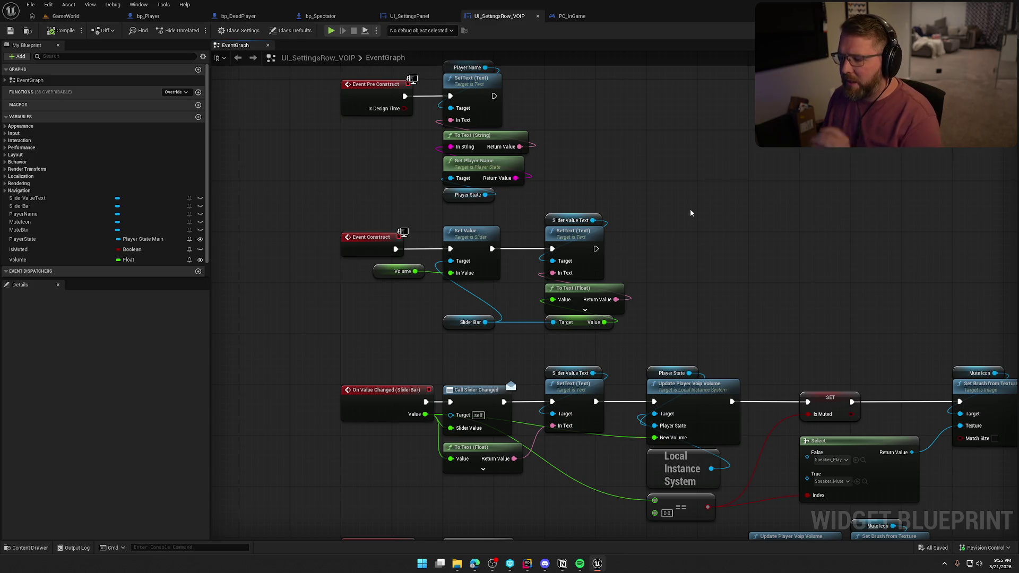
pyautogui.click(714, 481)
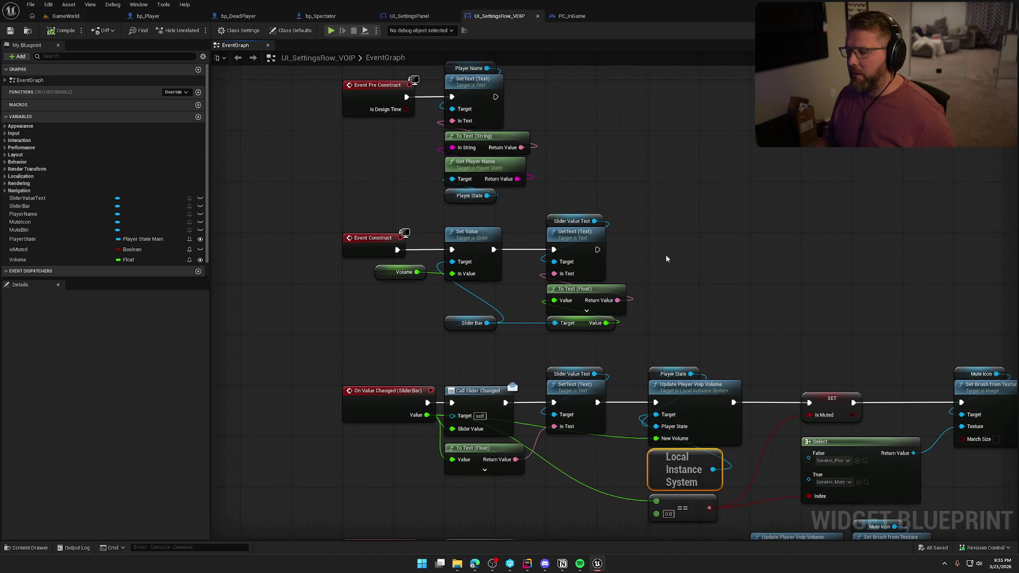
pyautogui.moveTo(667, 259)
pyautogui.mouseDown()
pyautogui.moveTo(731, 294)
pyautogui.moveTo(683, 266)
pyautogui.mouseUp()
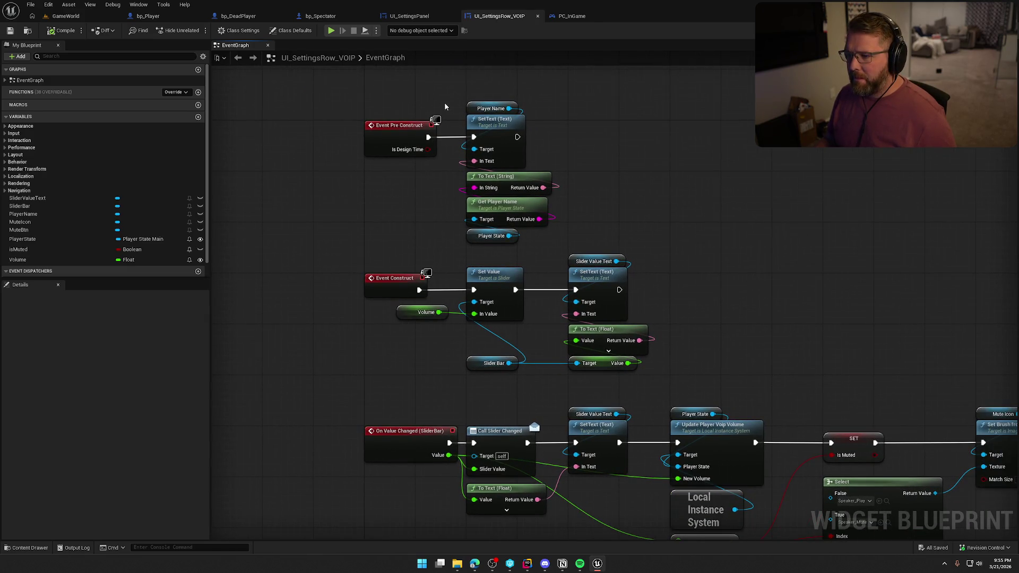
pyautogui.moveTo(778, 390)
pyautogui.mouseDown()
pyautogui.moveTo(673, 241)
pyautogui.moveTo(760, 250)
pyautogui.mouseUp()
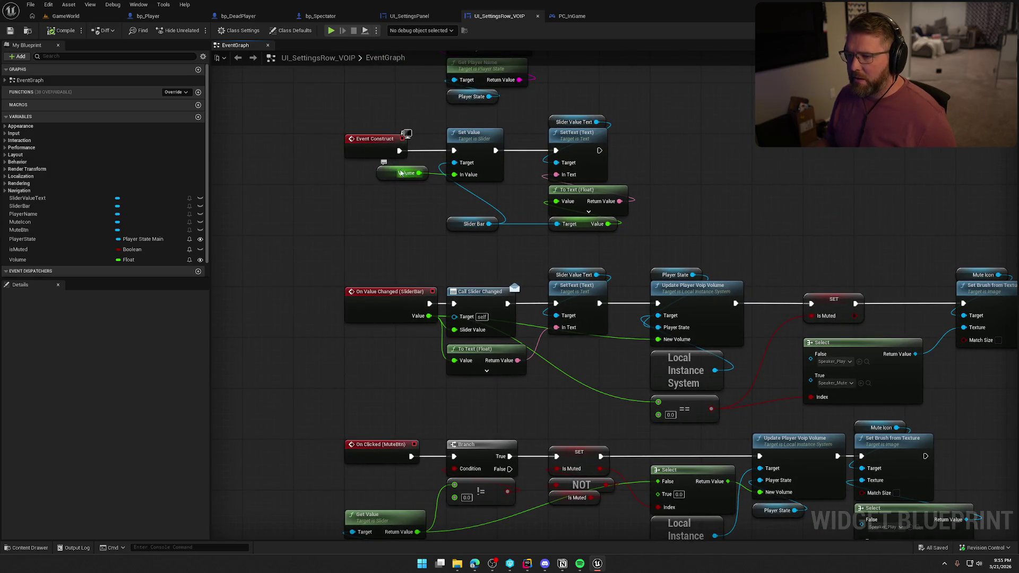
# Step: Open UI_SettingsPanel's Game Voice Controls graph and follow it to Add Child to Vertical Box
pyautogui.click(419, 16)
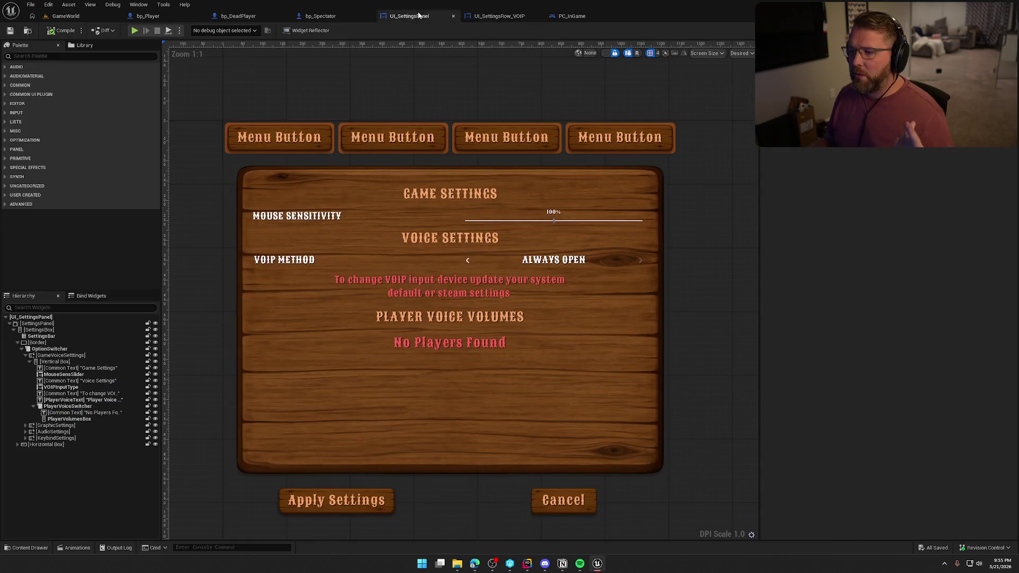
pyautogui.click(998, 30)
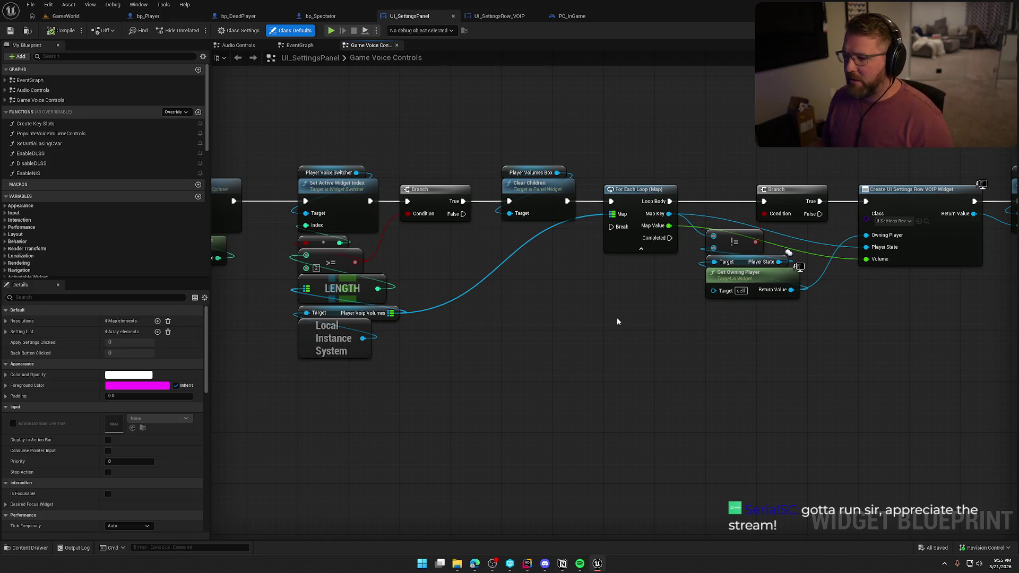
pyautogui.moveTo(617, 318)
pyautogui.mouseDown()
pyautogui.moveTo(525, 305)
pyautogui.moveTo(671, 310)
pyautogui.mouseUp()
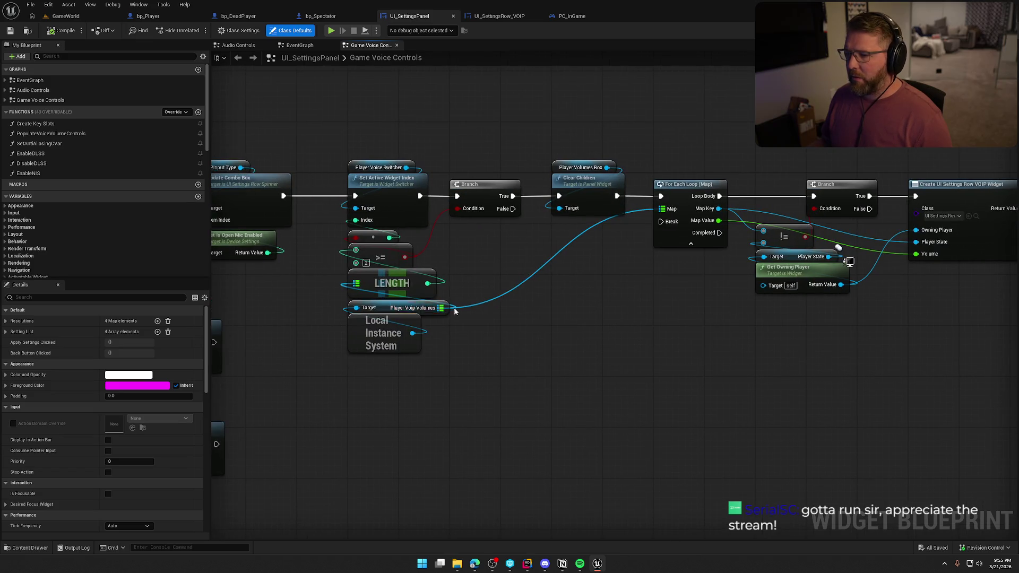
pyautogui.moveTo(700, 263); pyautogui.dragTo(471, 247)
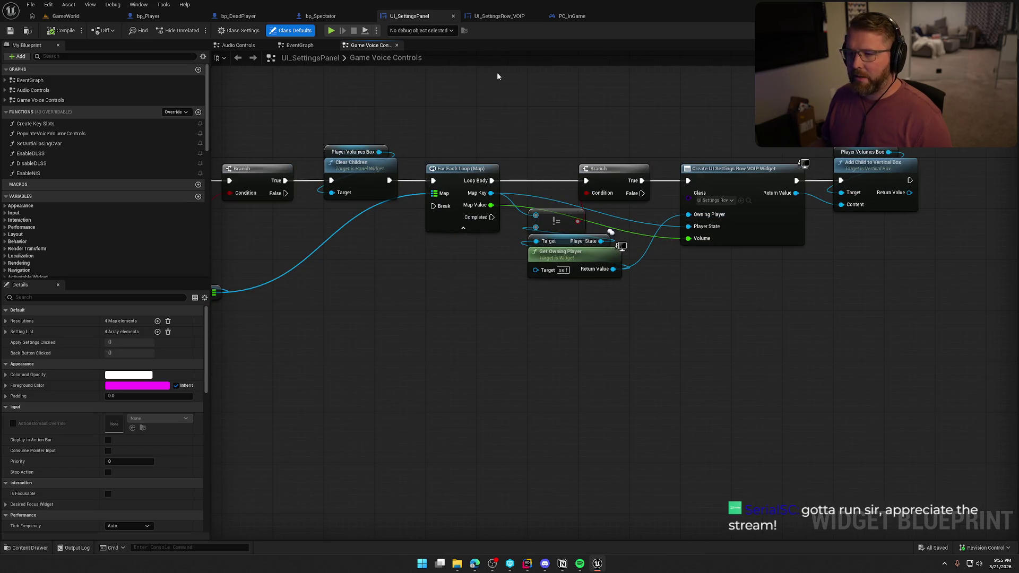
# Step: Back in UI_SettingsRow_VOIP, move Get Value and Slider Bar beside the != node
pyautogui.click(500, 16)
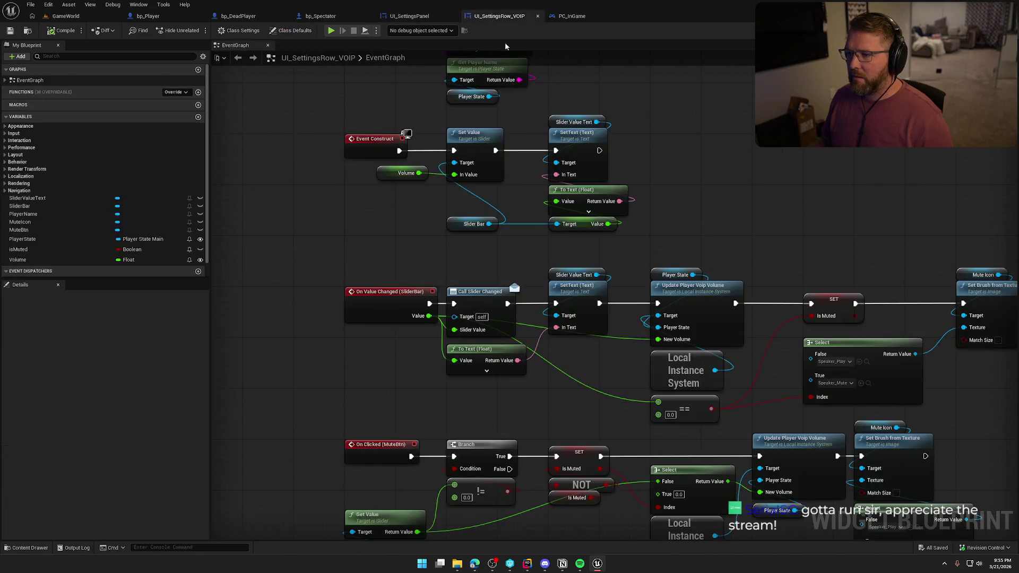
pyautogui.moveTo(643, 198)
pyautogui.mouseDown()
pyautogui.moveTo(616, 139)
pyautogui.moveTo(665, 155)
pyautogui.mouseUp()
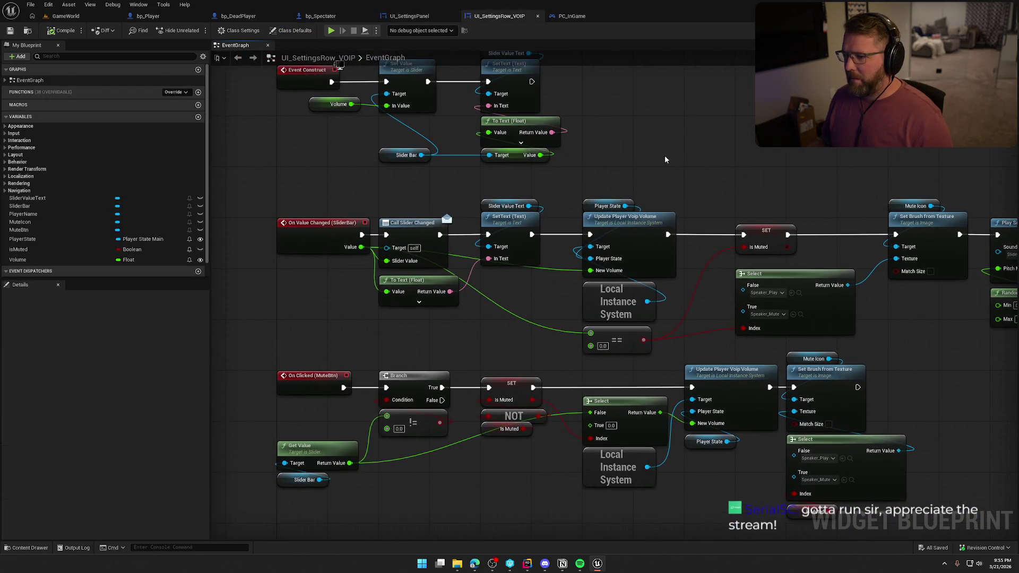
pyautogui.click(335, 104)
pyautogui.click(523, 300)
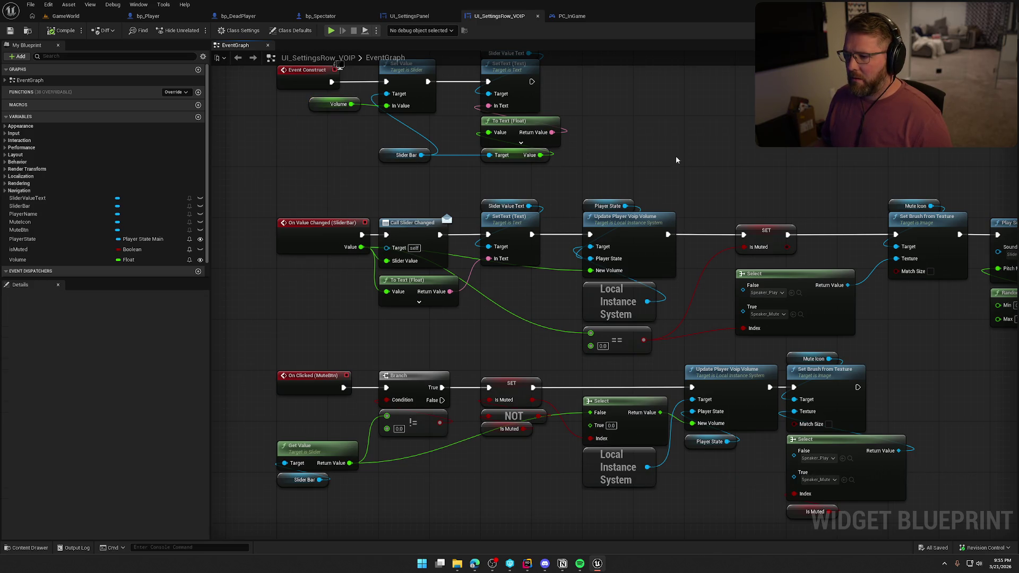
pyautogui.moveTo(674, 175)
pyautogui.mouseDown()
pyautogui.moveTo(476, 139)
pyautogui.moveTo(605, 101)
pyautogui.mouseUp()
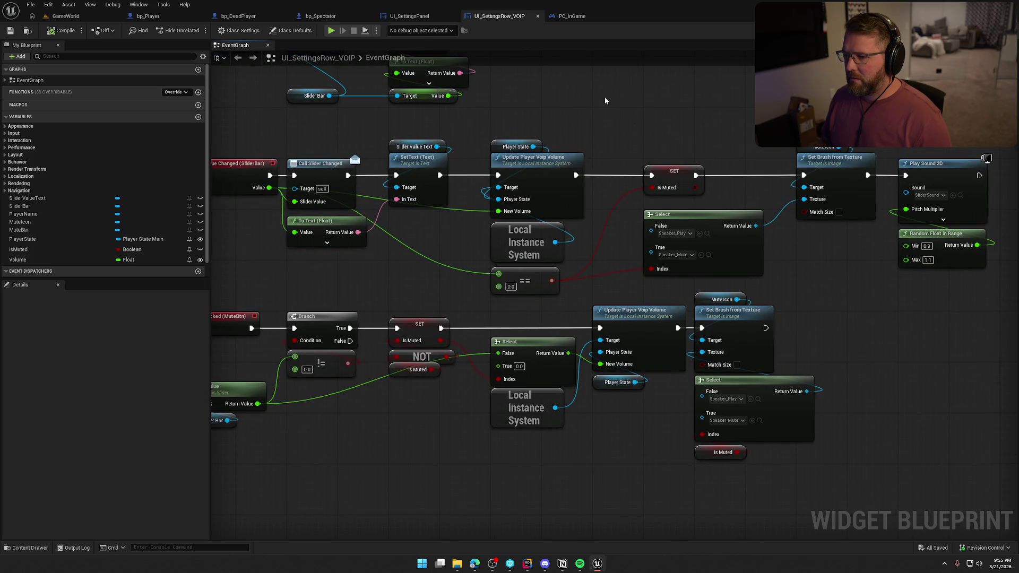
pyautogui.moveTo(402, 283); pyautogui.dragTo(530, 191)
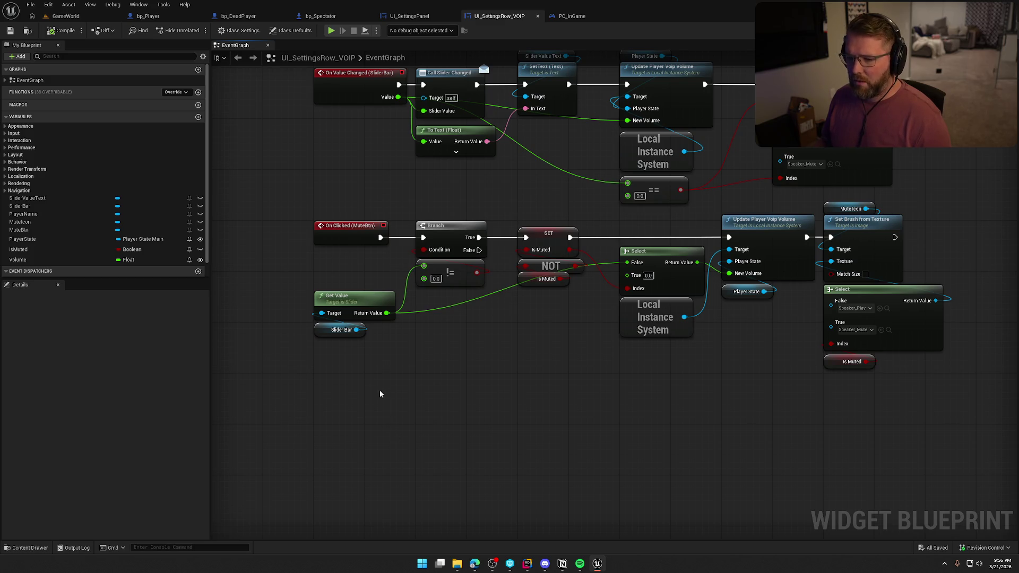
pyautogui.moveTo(374, 377)
pyautogui.mouseDown()
pyautogui.moveTo(318, 292)
pyautogui.moveTo(436, 299)
pyautogui.mouseUp()
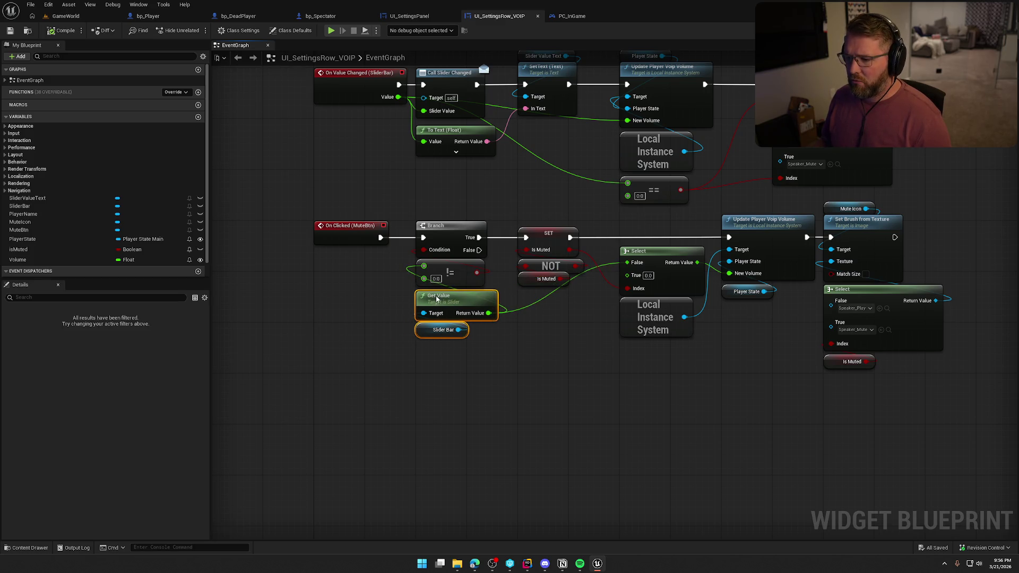
pyautogui.moveTo(562, 385); pyautogui.dragTo(469, 383)
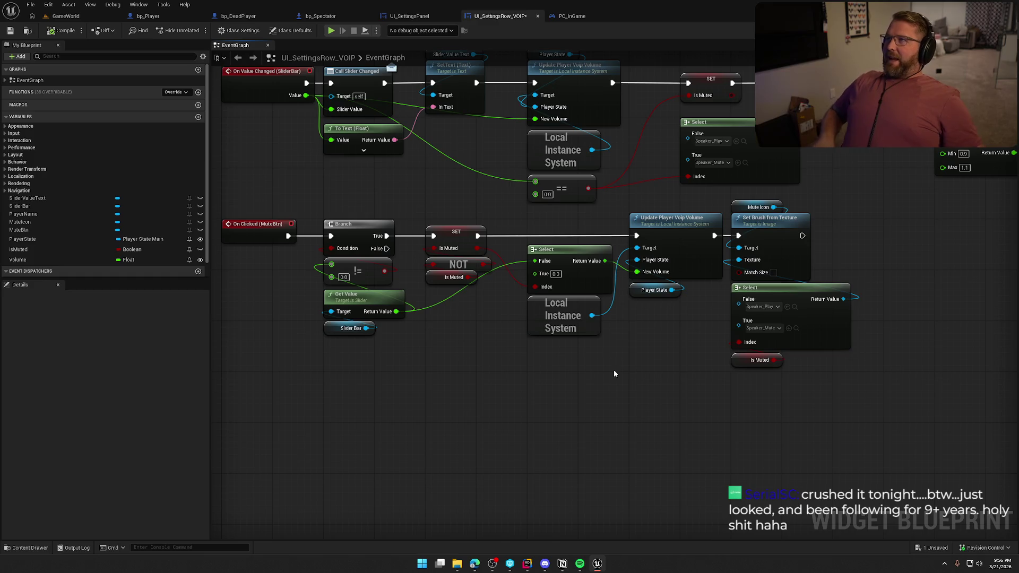
# Step: Move the top Select node left and pack Mute Icon, Set Brush and Random Float beside it
pyautogui.moveTo(614, 370); pyautogui.dragTo(553, 390)
pyautogui.moveTo(677, 145); pyautogui.dragTo(626, 145)
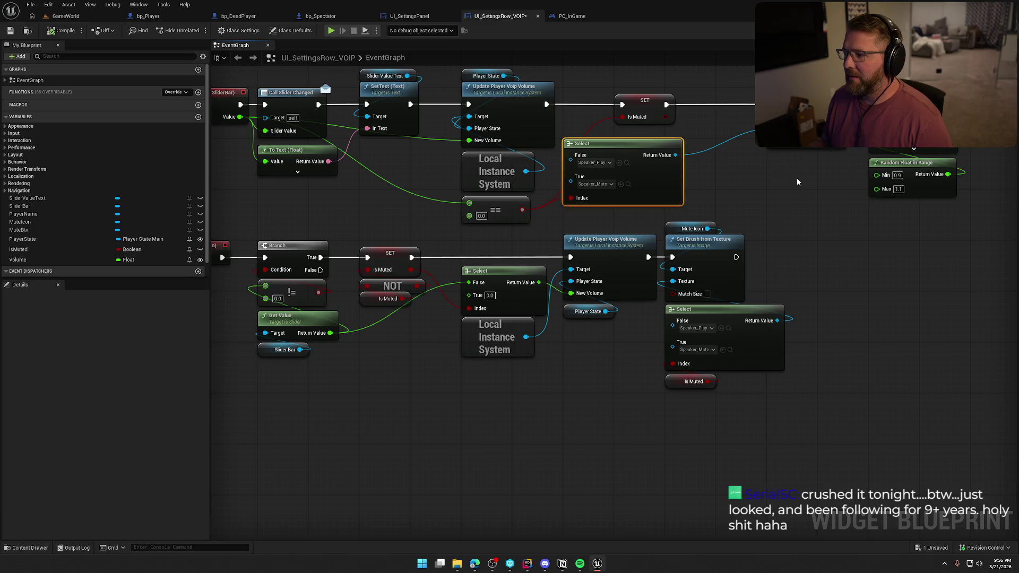
pyautogui.moveTo(797, 178); pyautogui.dragTo(663, 202)
pyautogui.moveTo(836, 228); pyautogui.dragTo(624, 85)
pyautogui.moveTo(683, 126)
pyautogui.mouseDown()
pyautogui.moveTo(621, 116)
pyautogui.moveTo(633, 125)
pyautogui.mouseUp()
pyautogui.click(643, 217)
pyautogui.moveTo(643, 216); pyautogui.dragTo(733, 279)
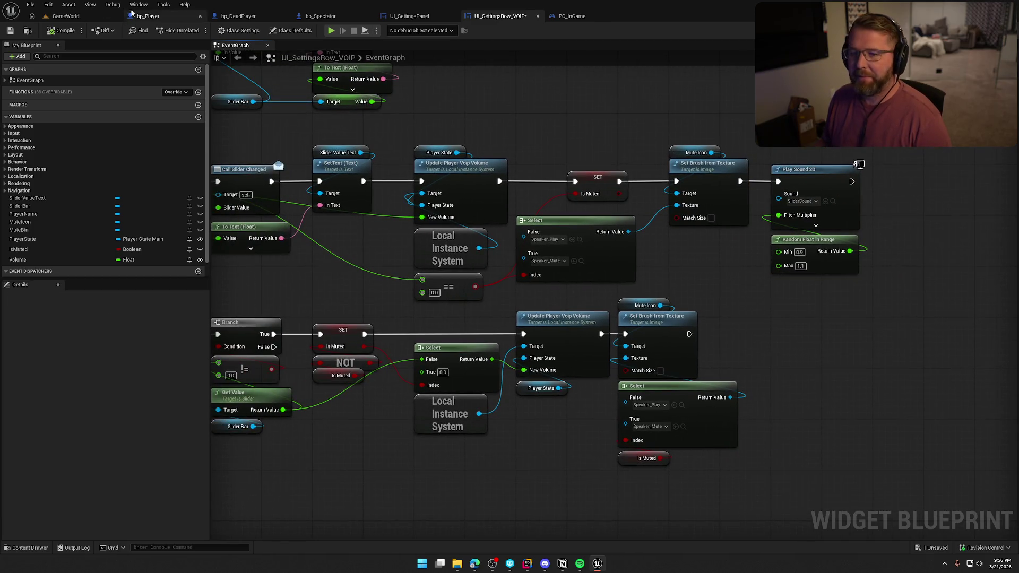
# Step: Compile and save UI_SettingsRow_VOIP from the toolbar
pyautogui.click(62, 31)
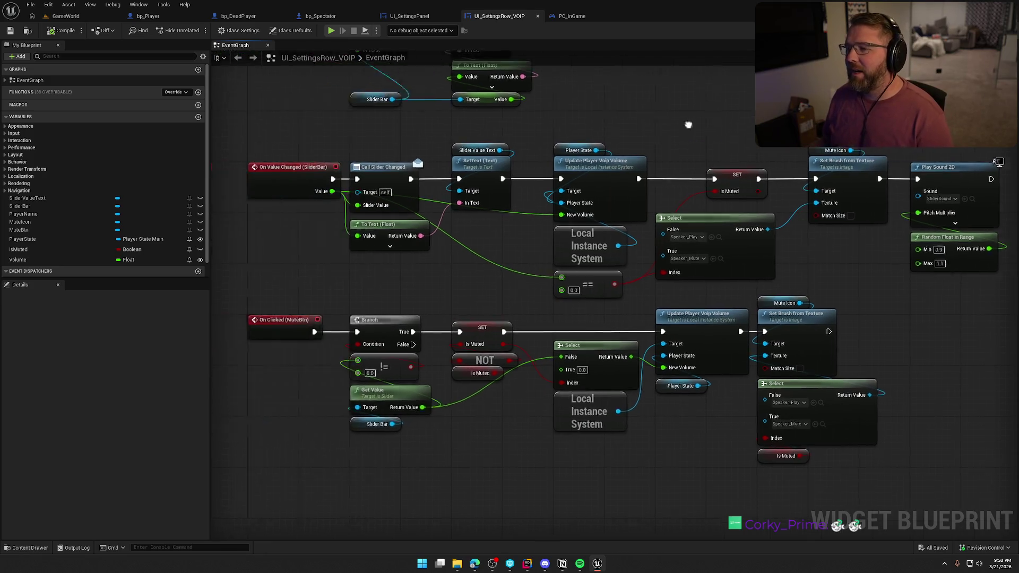
# Step: Move from the widget graph through PC_InGame and GameWorld to the Rider code editor
pyautogui.scroll(-2, 698, 163)
pyautogui.moveTo(602, 211)
pyautogui.mouseDown()
pyautogui.moveTo(600, 243)
pyautogui.moveTo(638, 336)
pyautogui.moveTo(596, 234)
pyautogui.moveTo(567, 257)
pyautogui.mouseUp()
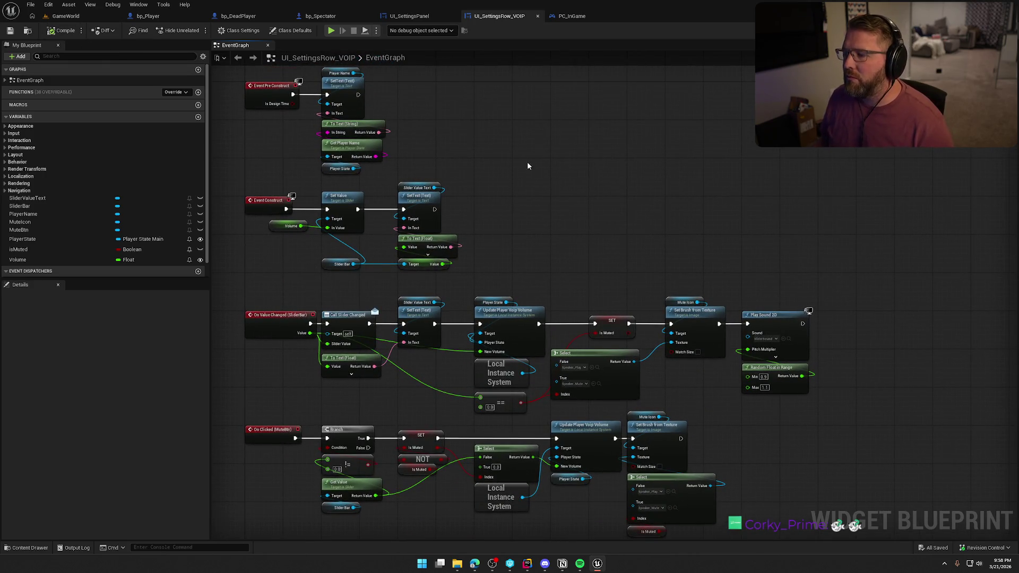
pyautogui.click(572, 16)
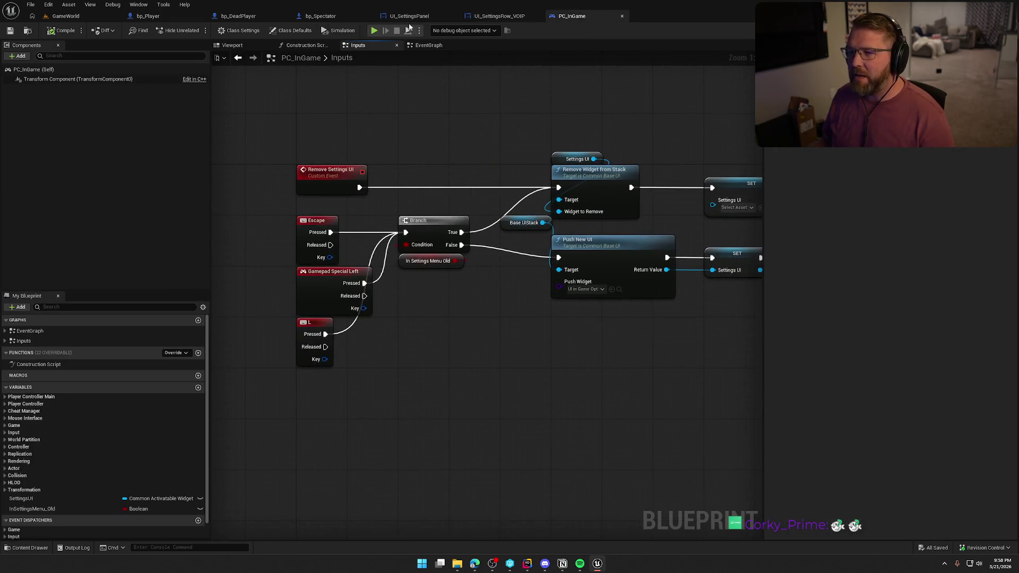
pyautogui.click(65, 16)
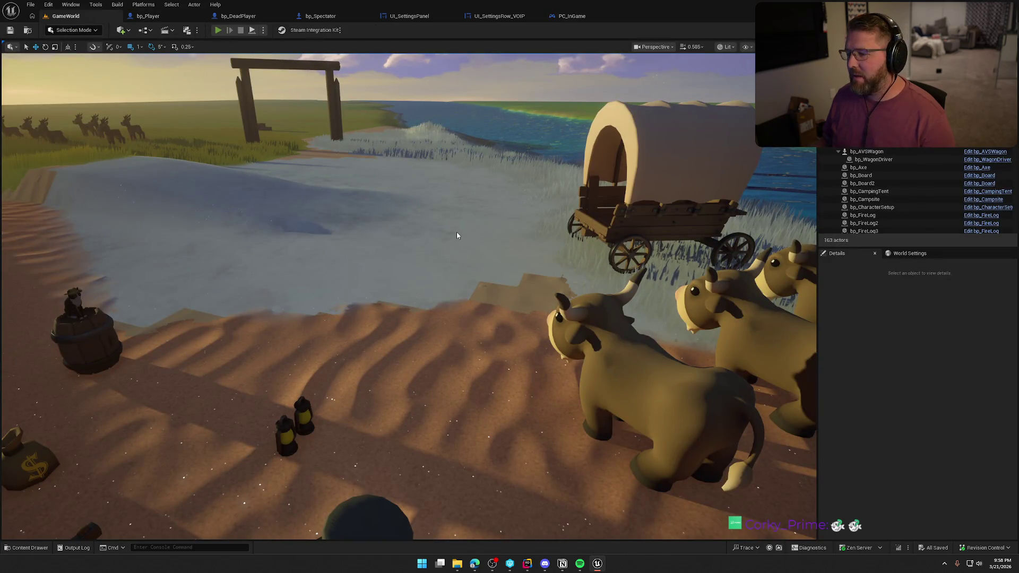
pyautogui.hotkey('alt', 'Tab')
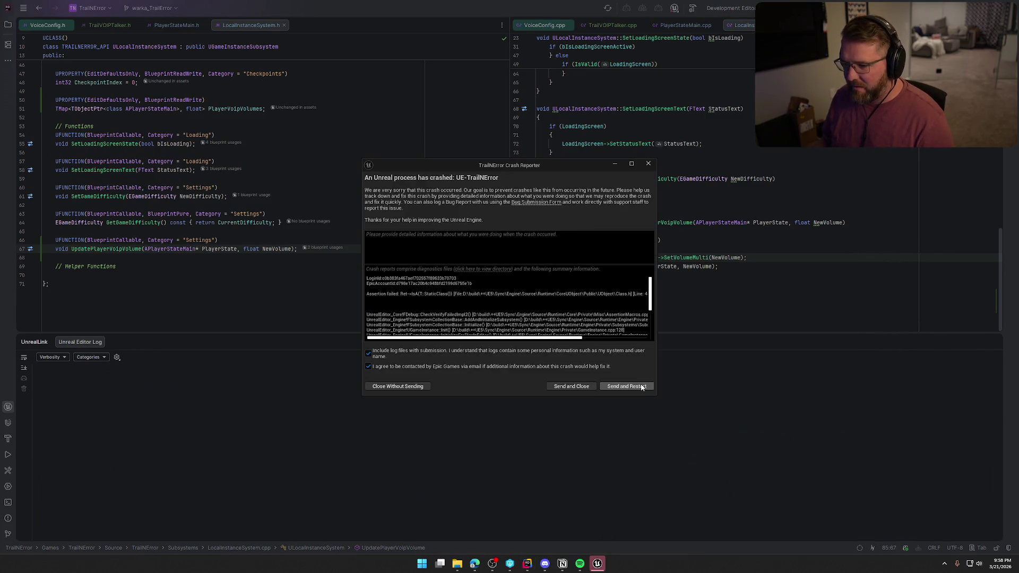
# Step: Read the crash call stack, close the report without sending, and rebuild with Ctrl+Shift+B
pyautogui.moveTo(657, 400); pyautogui.dragTo(772, 471)
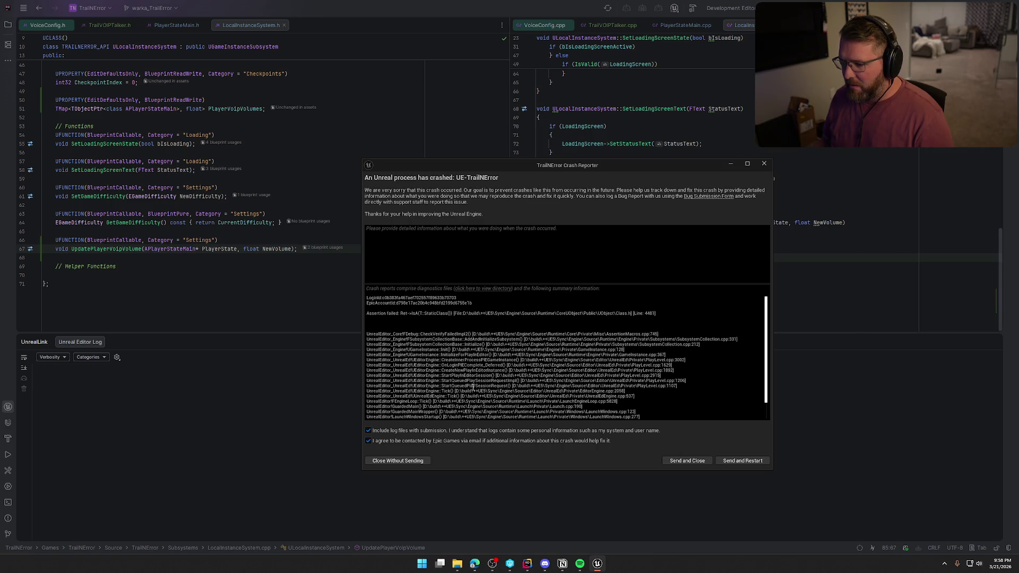
pyautogui.click(764, 164)
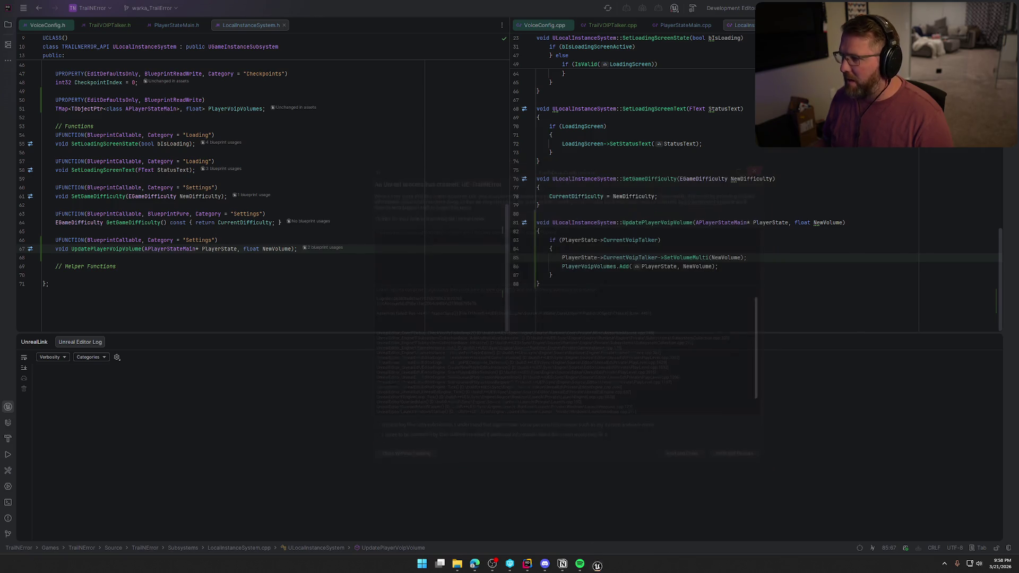
pyautogui.hotkey('ctrl', 'shift', 'b')
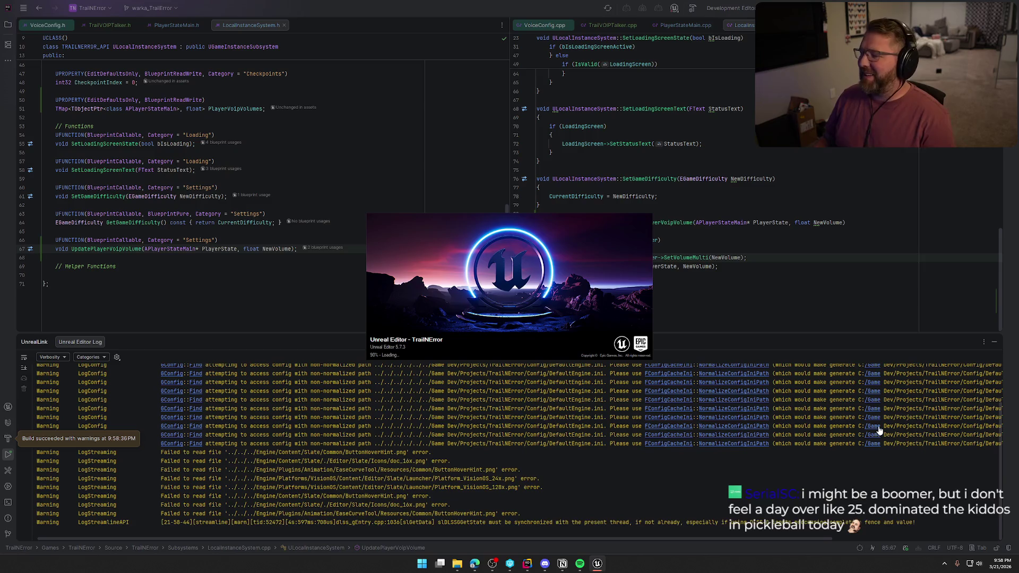
# Step: Hide the UnrealLink build log and bring the relaunched Unreal Editor forward
pyautogui.click(994, 343)
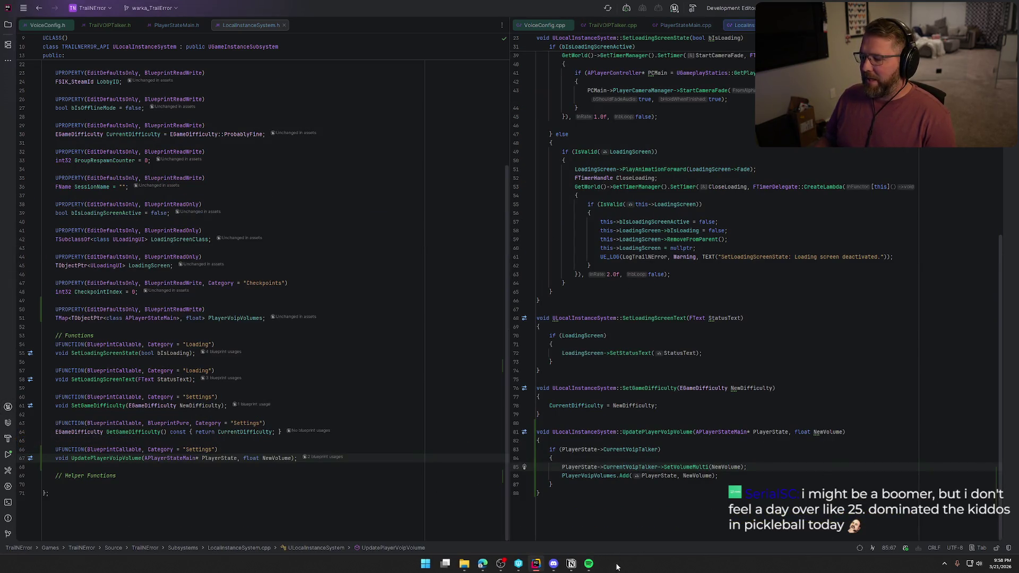
pyautogui.click(604, 568)
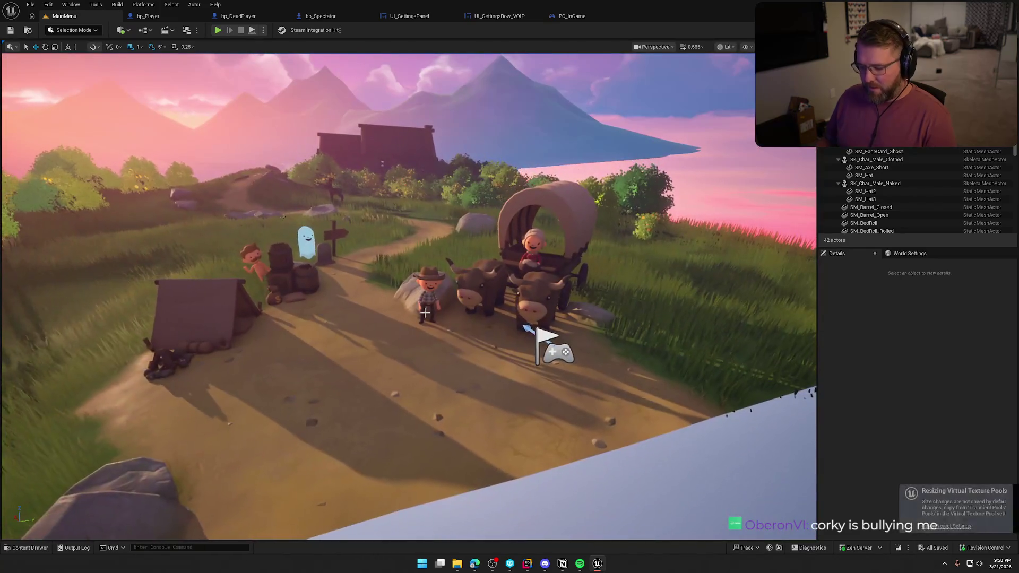
# Step: Load GameWorld from the Maps folder, switch to Game View (G), and start Play
pyautogui.hotkey('ctrl', 'space')
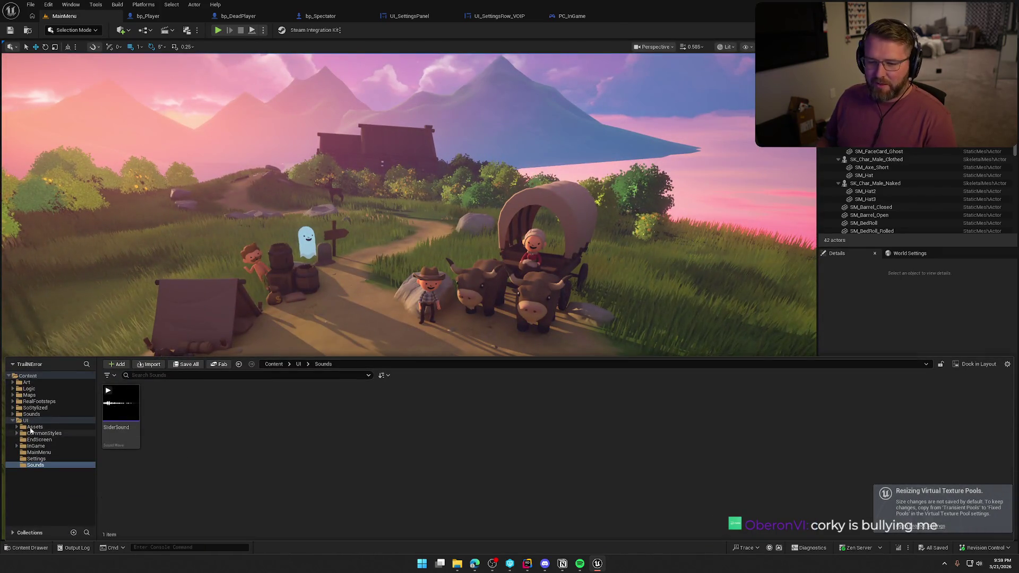
pyautogui.hotkey('alt', 'Left')
pyautogui.hotkey('alt', 'Left')
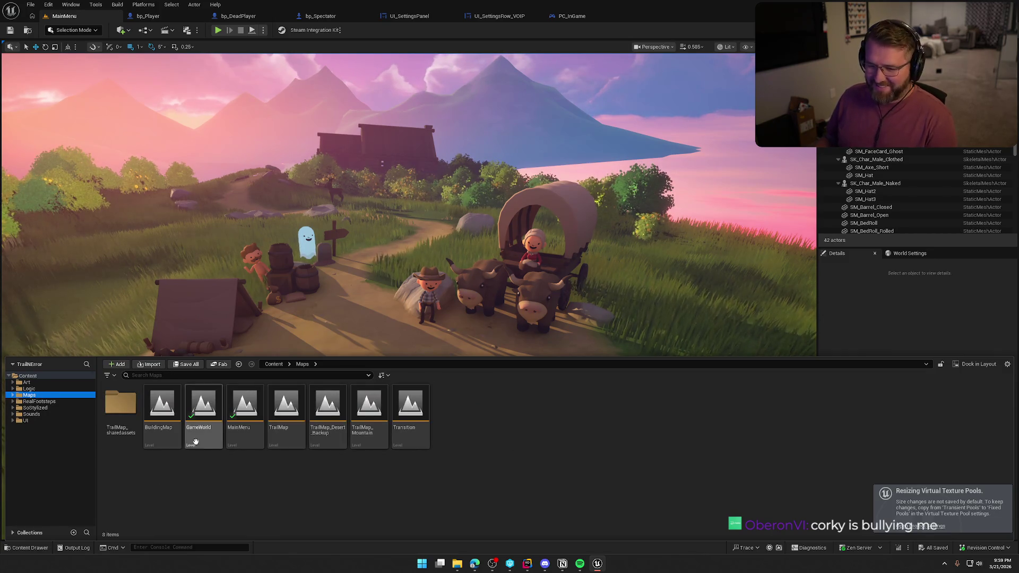
pyautogui.doubleClick(204, 409)
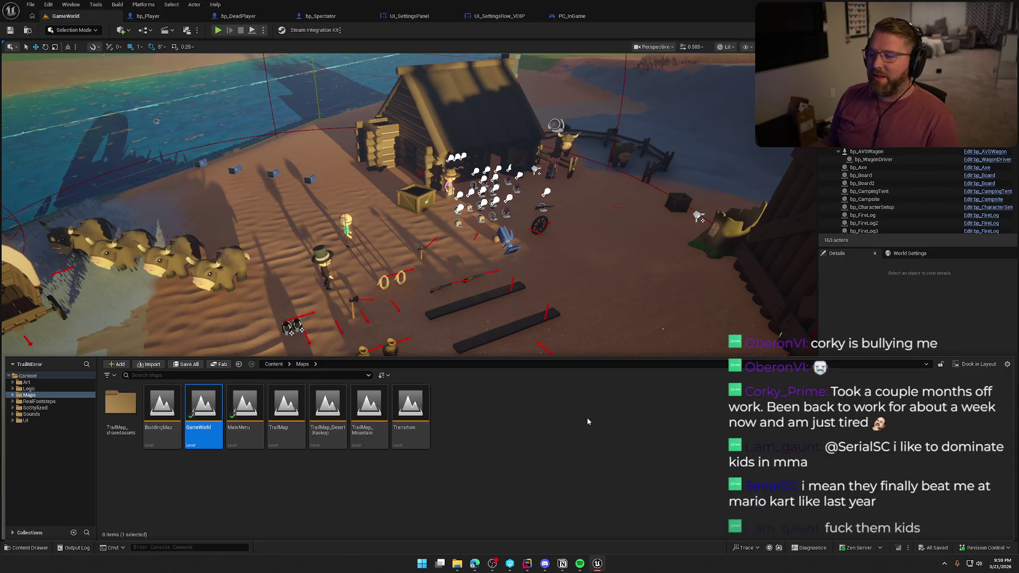
pyautogui.click(604, 310)
pyautogui.press('g')
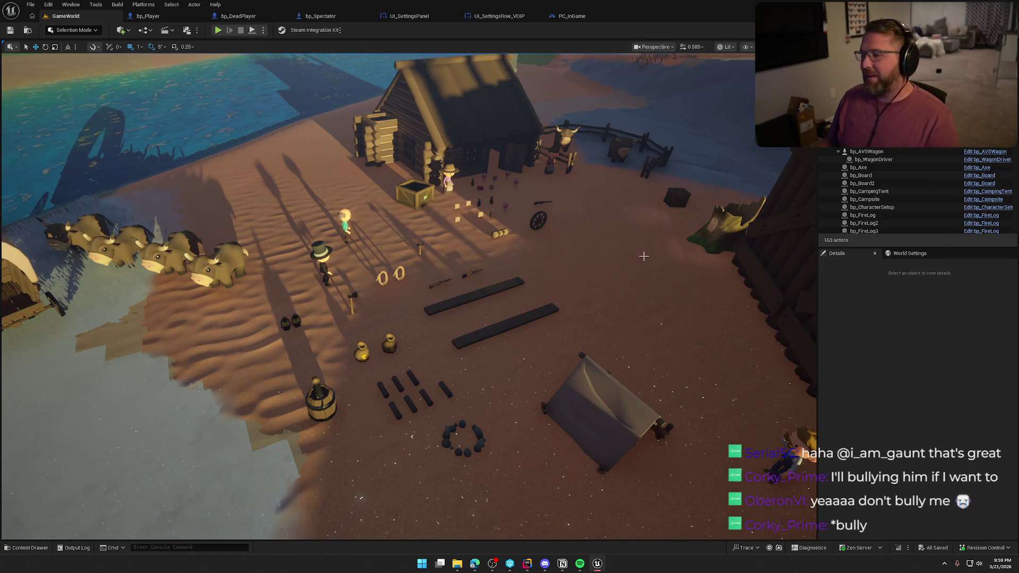
pyautogui.click(218, 30)
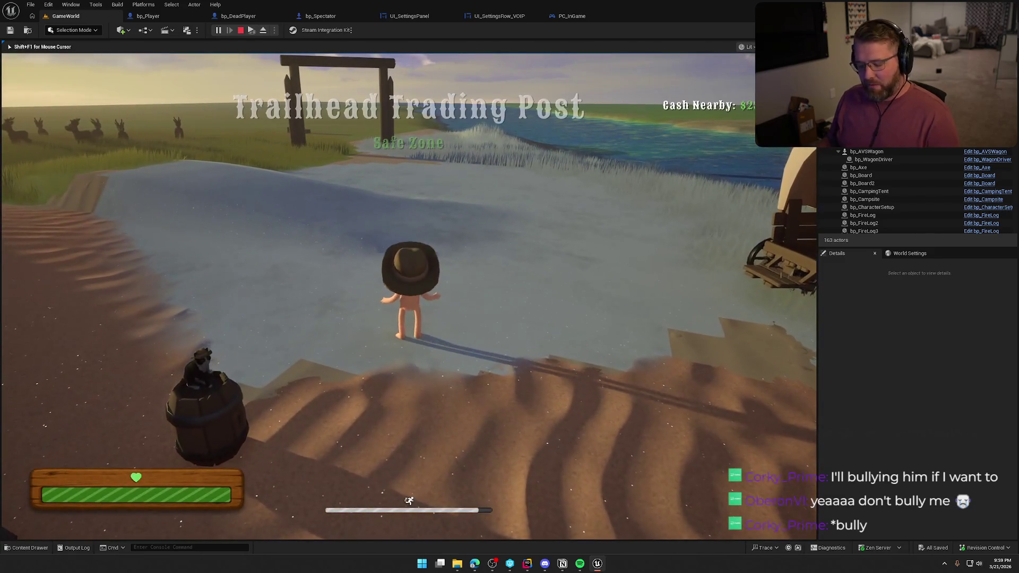
# Step: Open Settings from the in-game pause menu and adjust the other player's voice volume slider
pyautogui.press('super')
pyautogui.press('super')
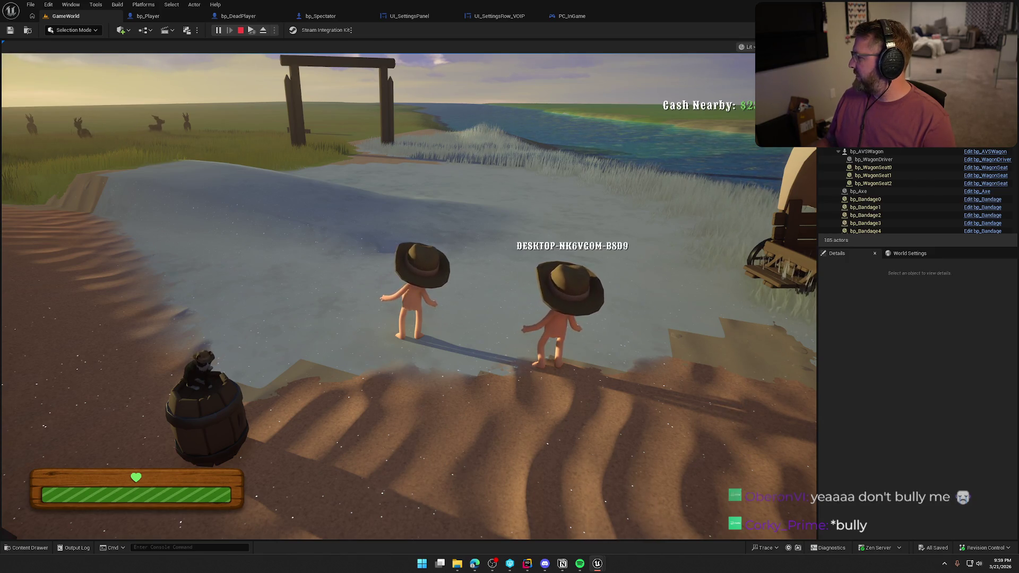
pyautogui.press('Escape')
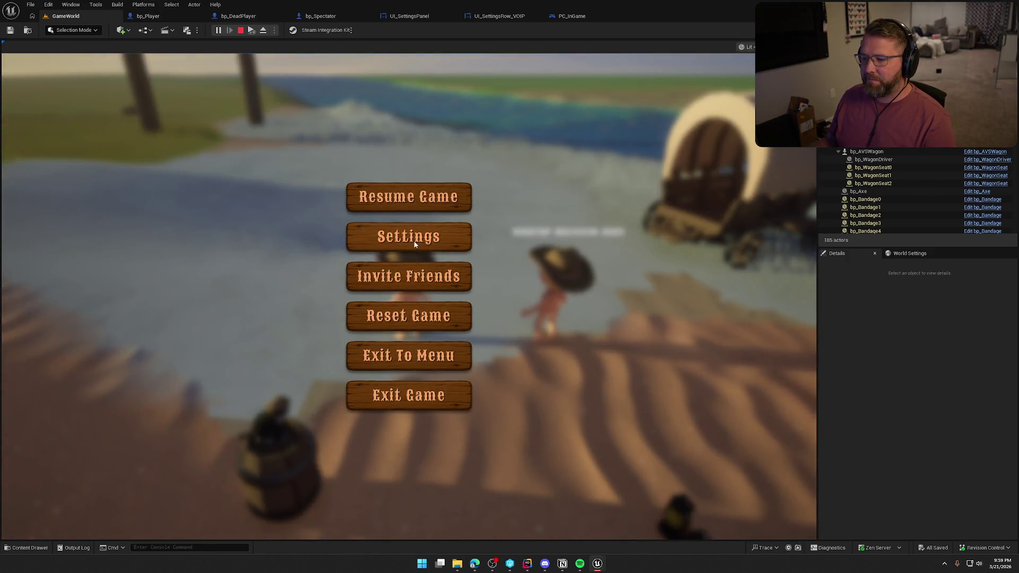
pyautogui.click(415, 244)
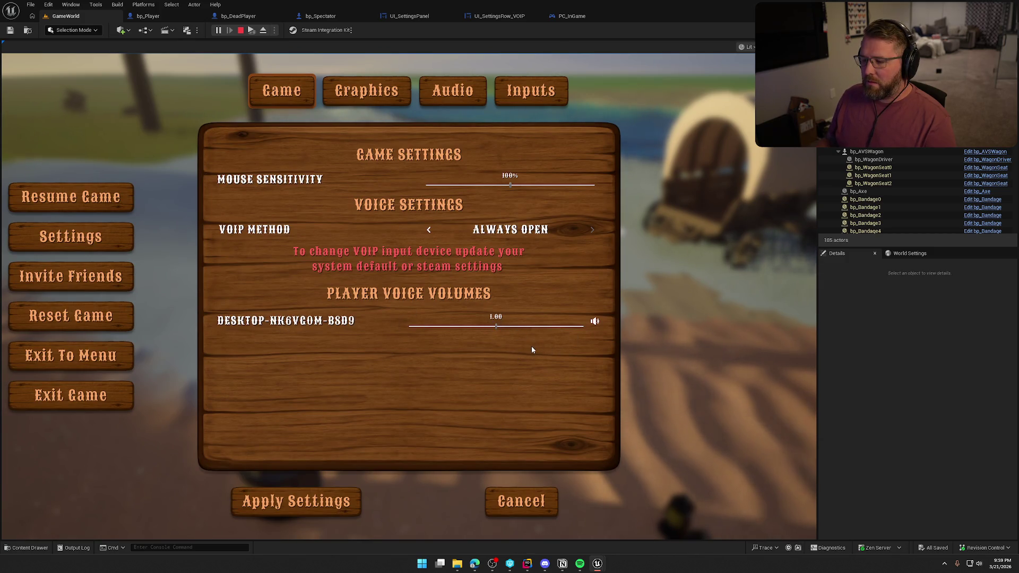
pyautogui.moveTo(496, 326)
pyautogui.mouseDown()
pyautogui.moveTo(428, 326)
pyautogui.moveTo(544, 326)
pyautogui.mouseUp()
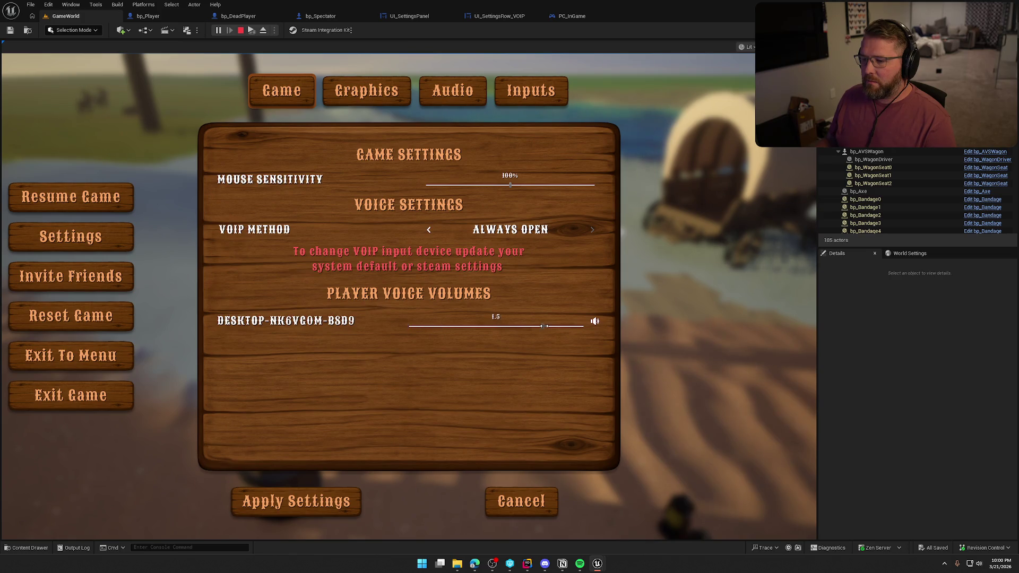
pyautogui.moveTo(470, 325); pyautogui.dragTo(394, 333)
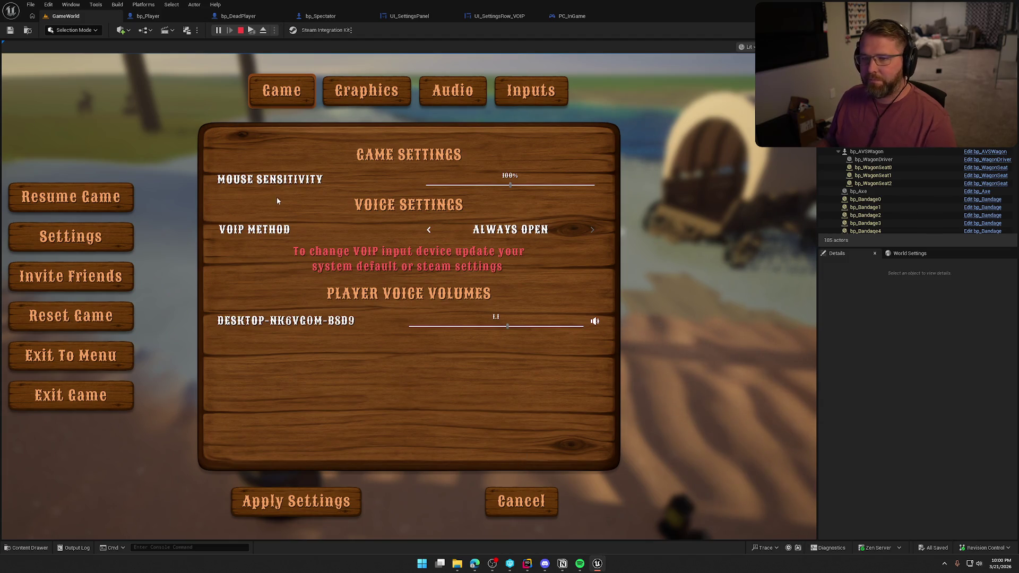
# Step: From UI_SettingsRow_VOIP's graph, open the Update Player Voip Volume node's C++ in LocalInstanceSystem.cpp
pyautogui.click(404, 16)
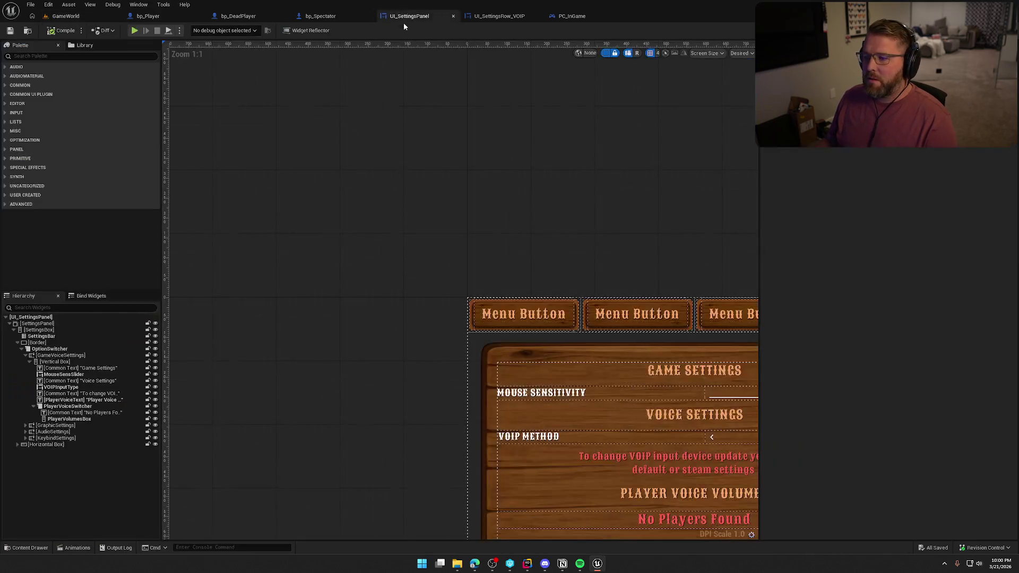
pyautogui.click(507, 16)
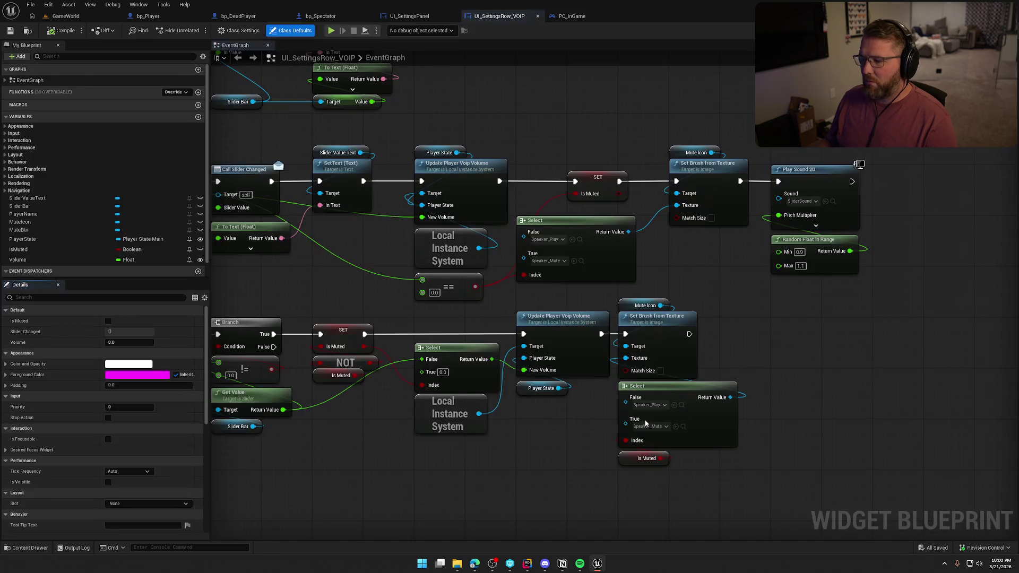
pyautogui.doubleClick(564, 299)
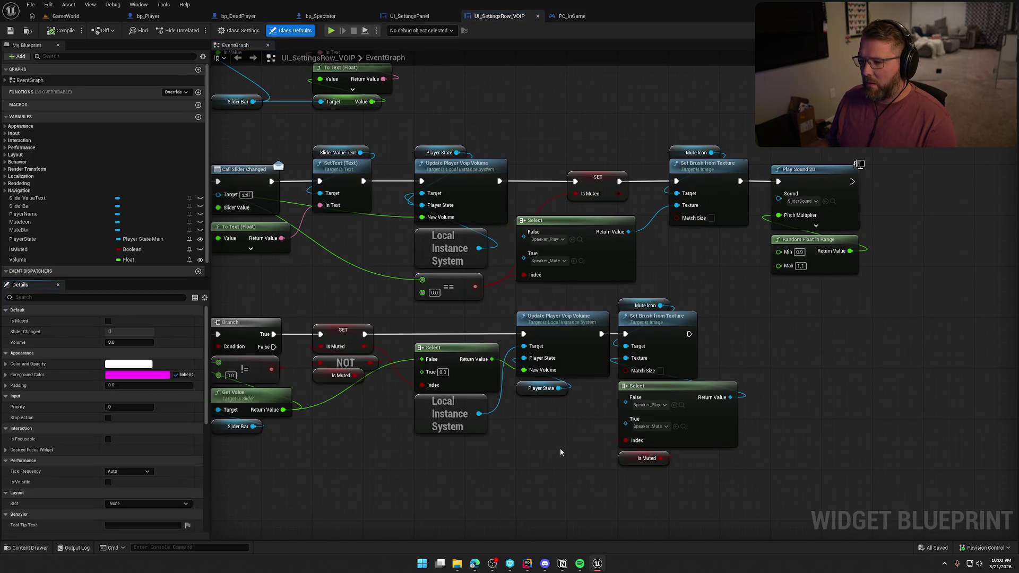
pyautogui.doubleClick(567, 335)
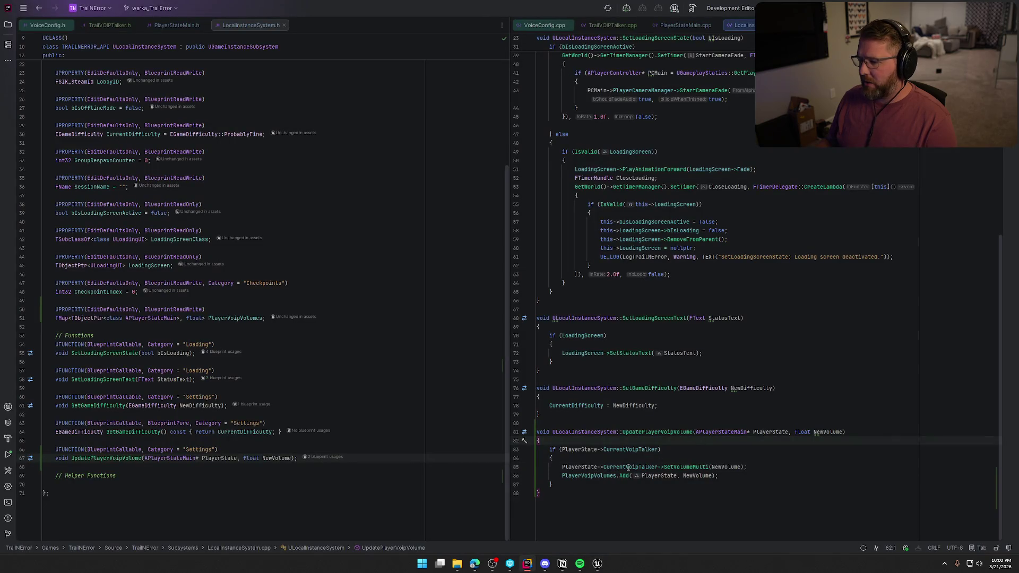
# Step: Inspect the SetVolumeMulti call and OnTalkingBegin's SetVolumeMultiplier line in TrailVOIPTalker.cpp
pyautogui.click(752, 467)
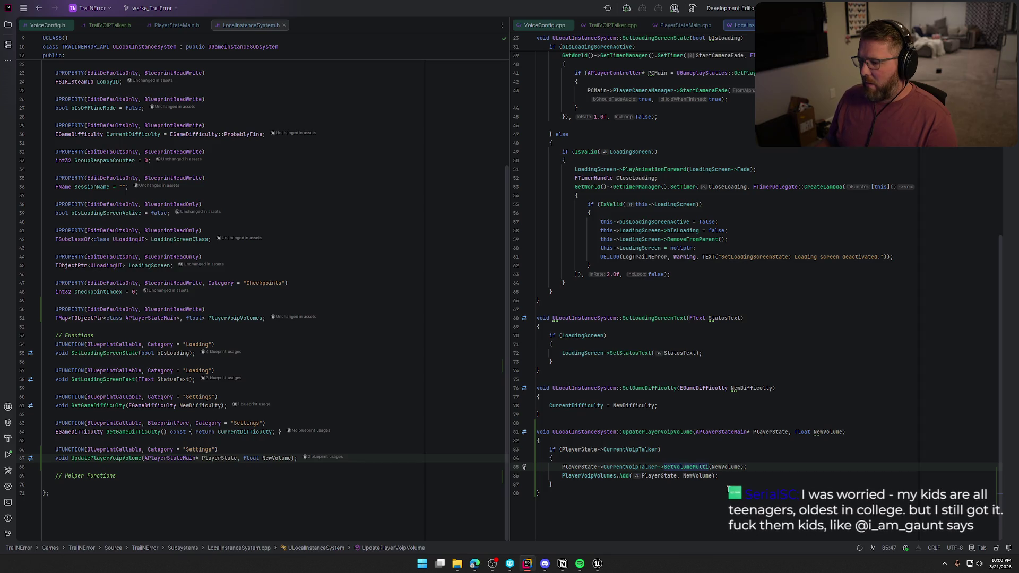
pyautogui.click(594, 25)
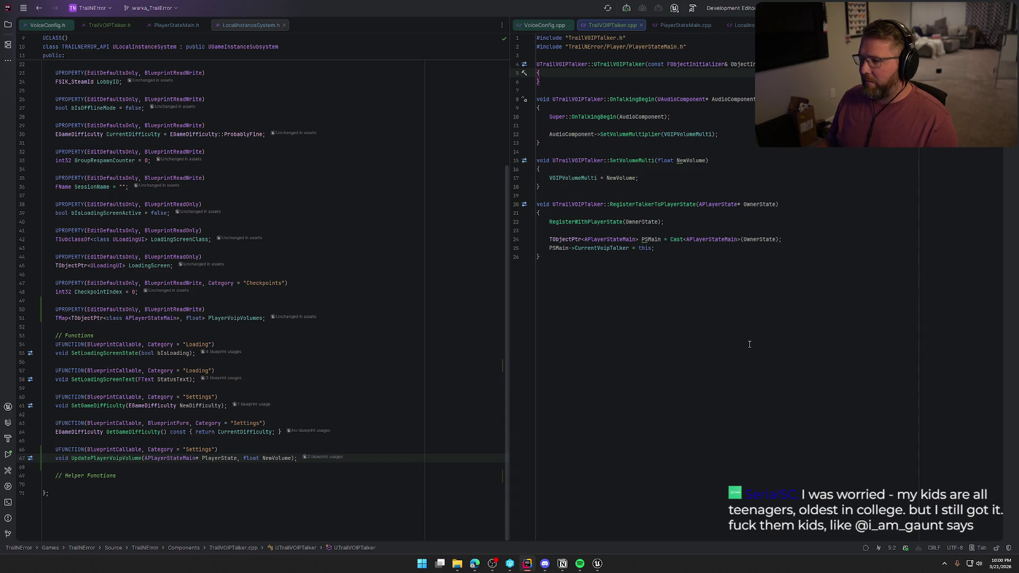
pyautogui.click(568, 132)
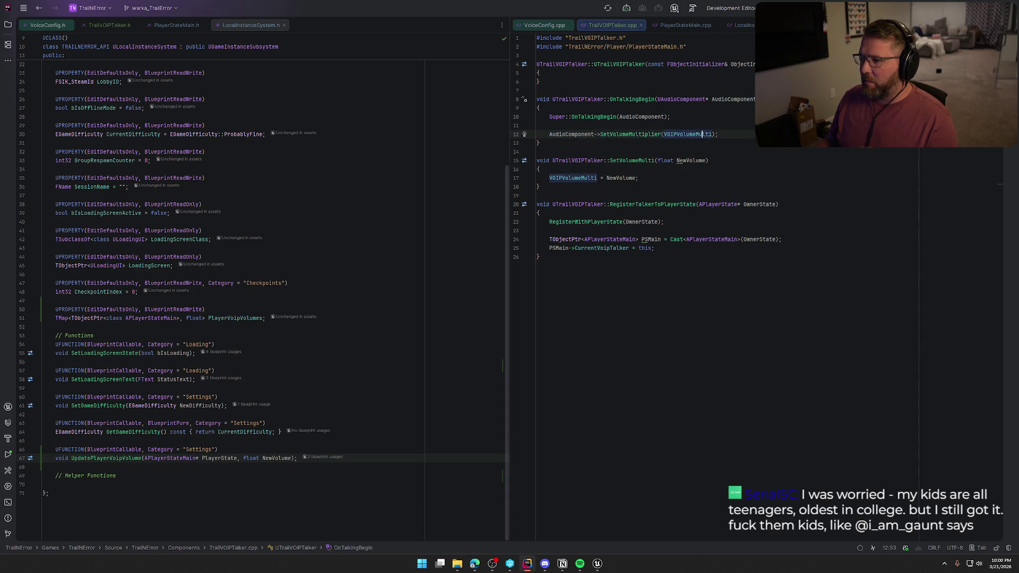
pyautogui.press('End')
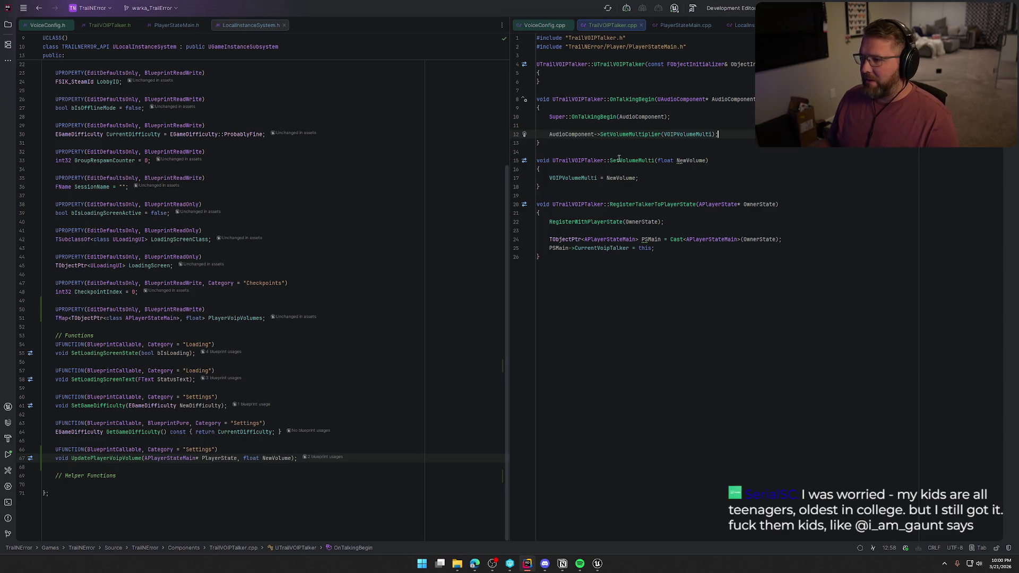
# Step: Check VoiceConfig.cpp and LocalInstanceSystem.cpp, then return to SetVolumeMulti and open TrailVOIPTalker.h
pyautogui.click(544, 25)
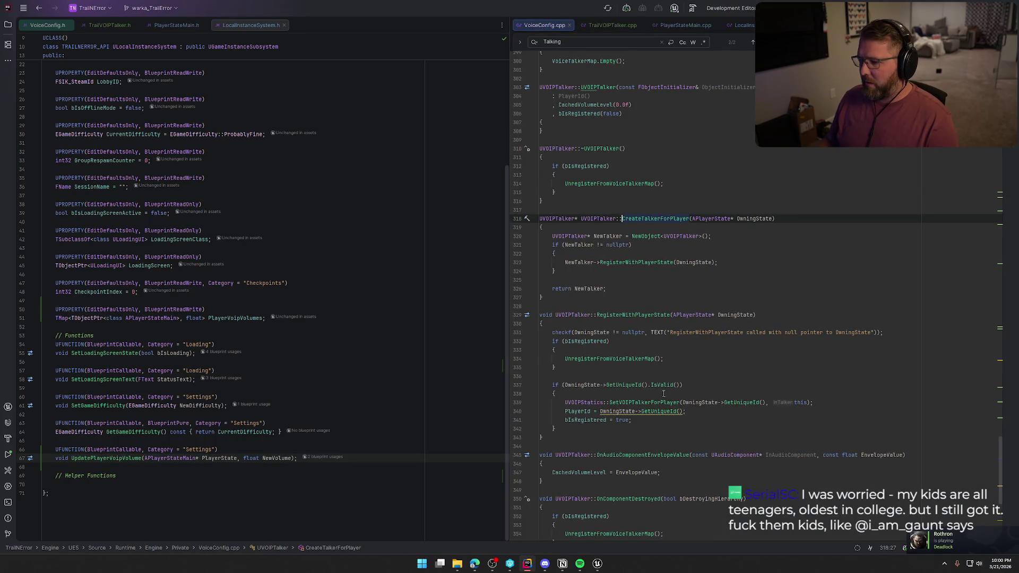
pyautogui.click(744, 25)
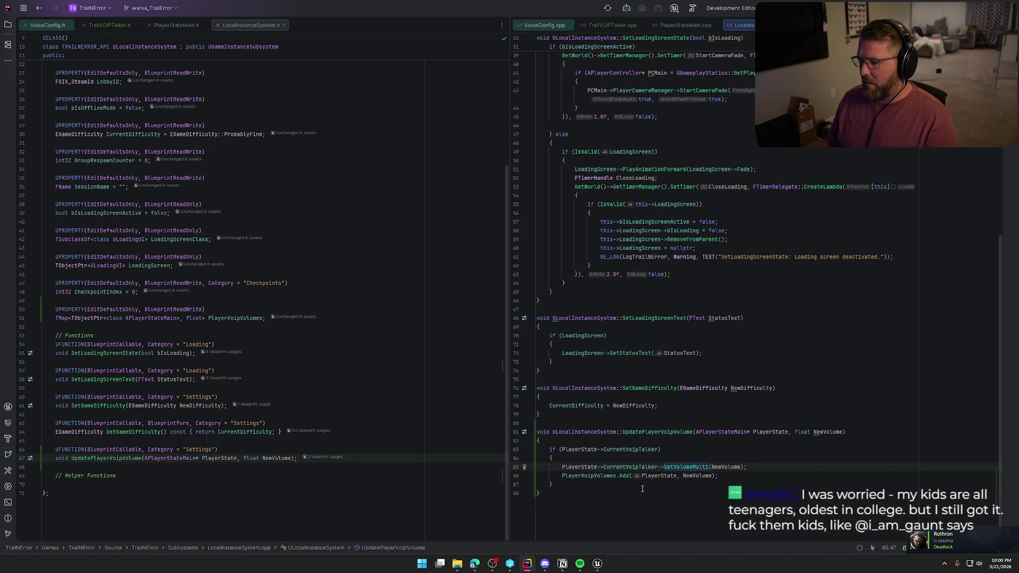
pyautogui.keyDown('ctrl'); pyautogui.click(686, 466); pyautogui.keyUp('ctrl')
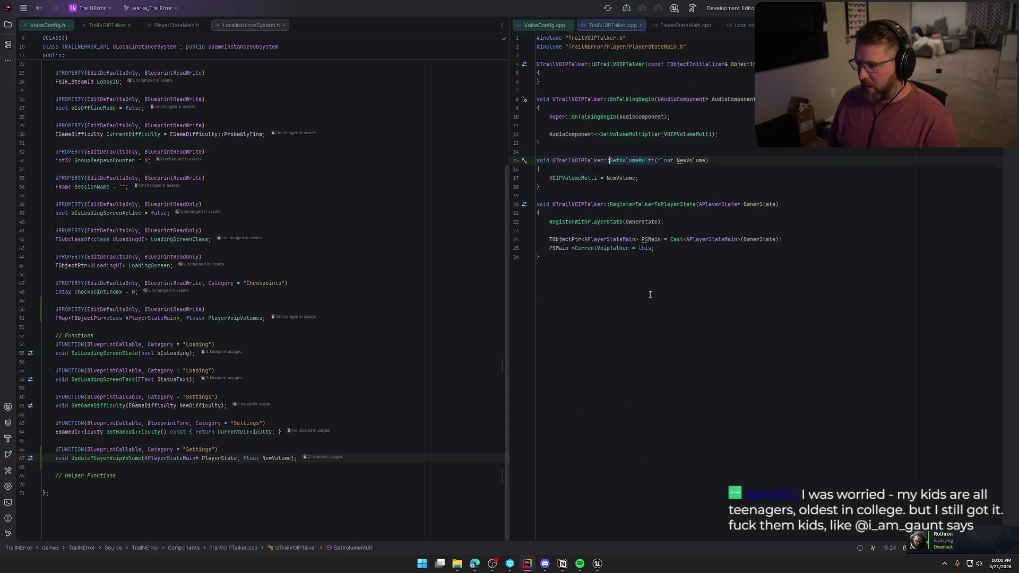
pyautogui.press('Return')
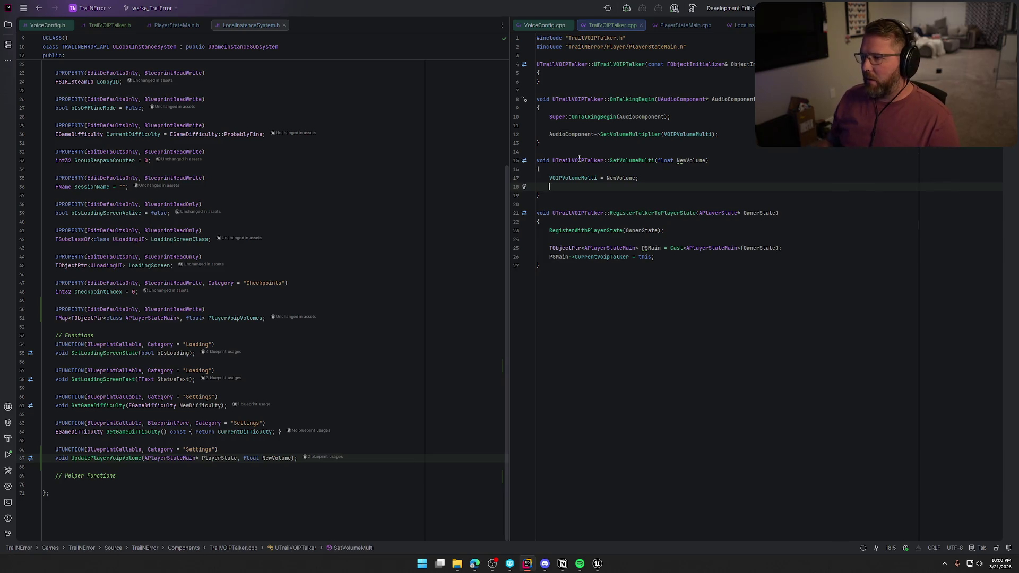
pyautogui.click(556, 134)
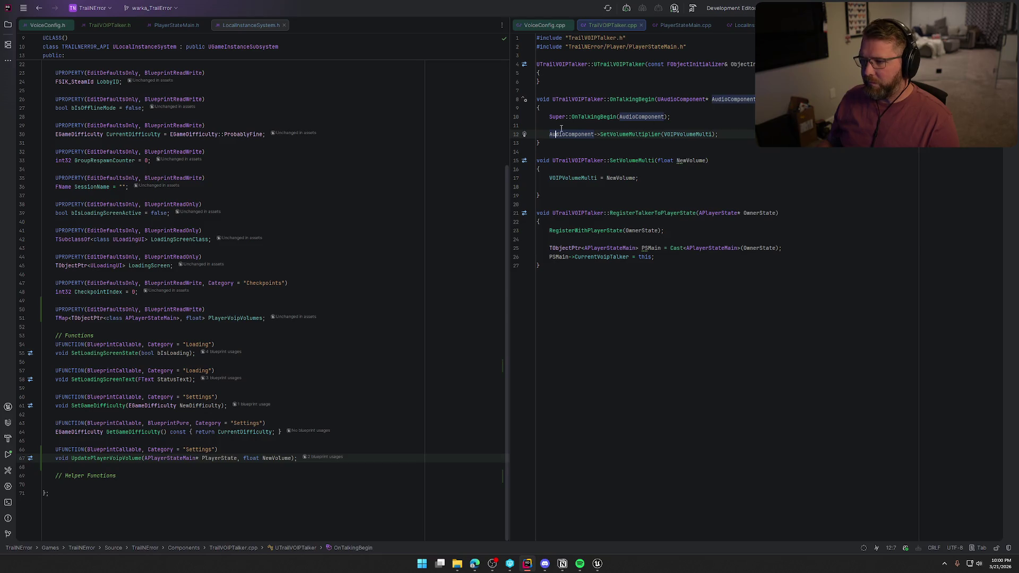
pyautogui.click(107, 25)
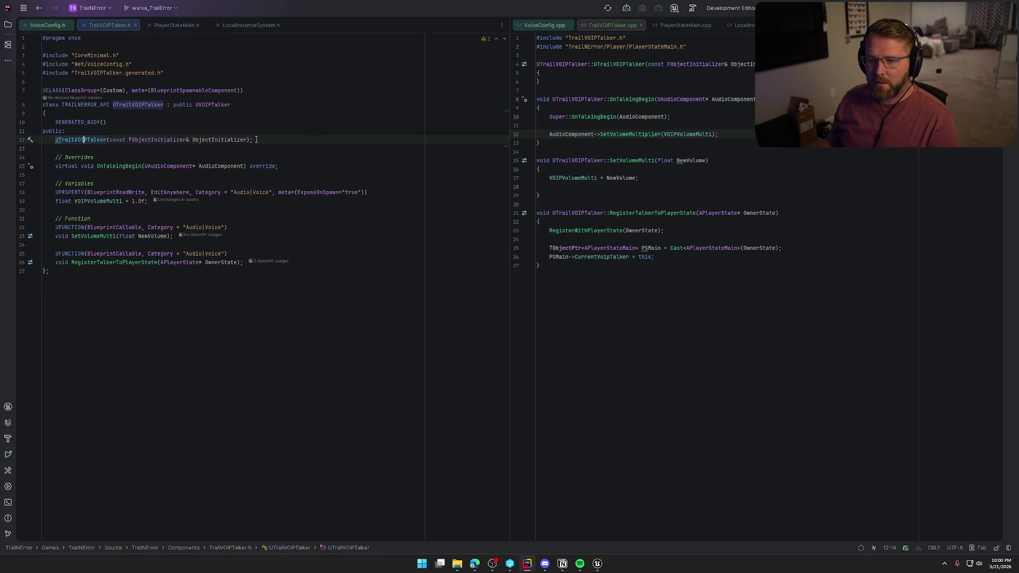
# Step: Add a UPROPERTY TObjectPtr<UAudioComponent> TalkerAudio below VOIPVolumeMulti in the header
pyautogui.click(148, 201)
pyautogui.press('Return')
pyautogui.press('Return')
pyautogui.write('U')
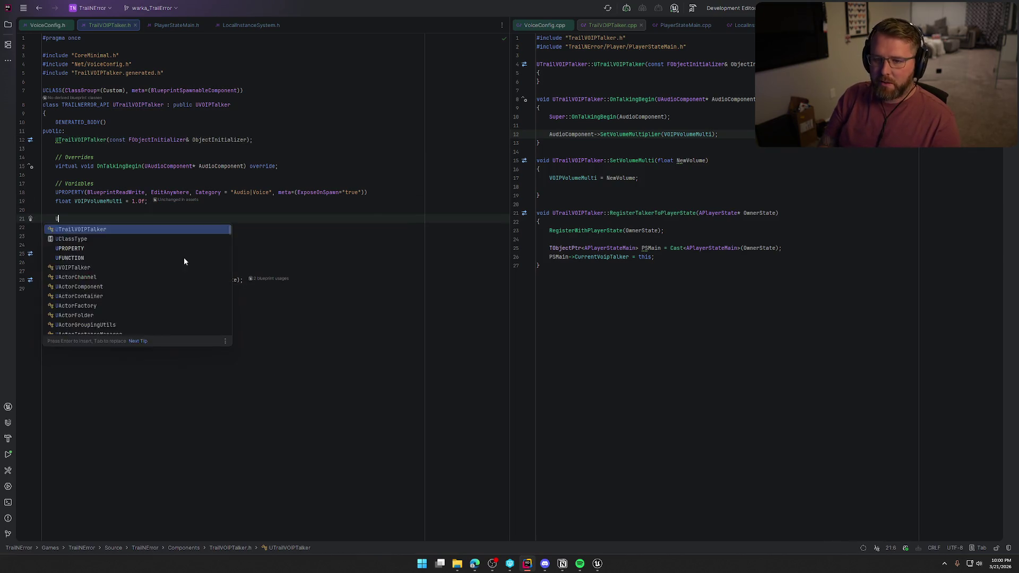
pyautogui.write('P')
pyautogui.press('Tab')
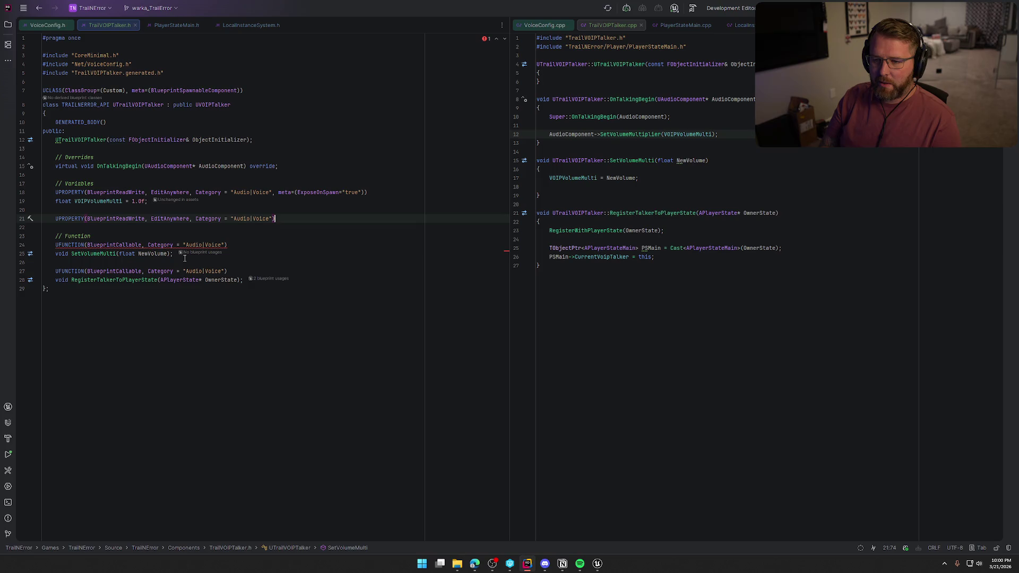
pyautogui.press('Return')
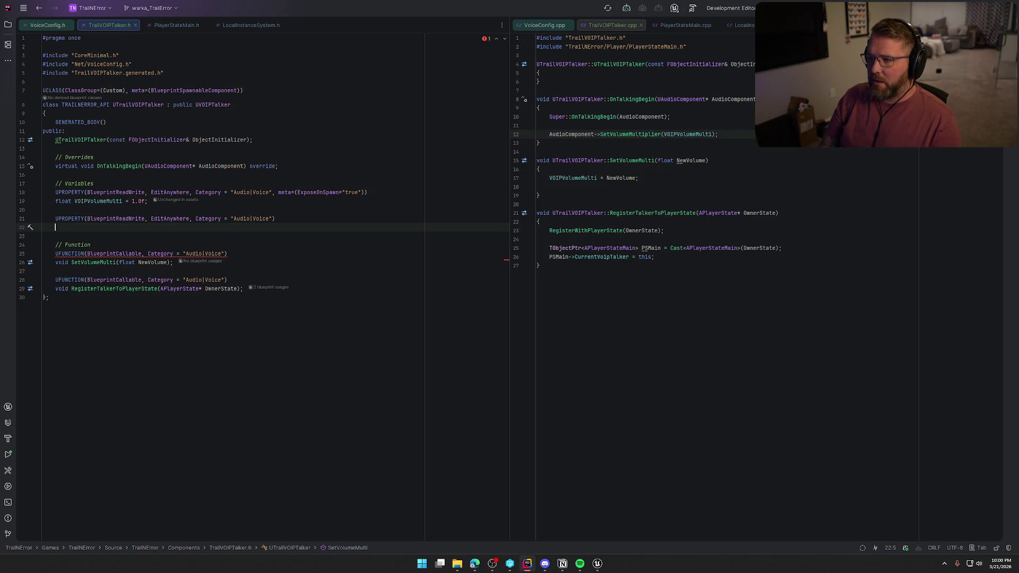
pyautogui.write('T')
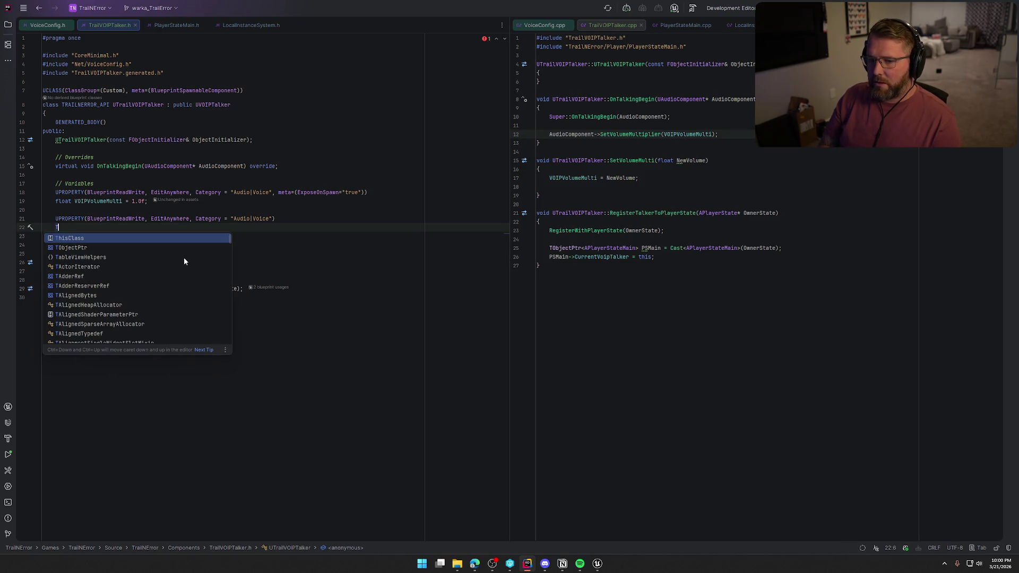
pyautogui.write('ObjectPtr<UAudioComponent> AudioComponent;')
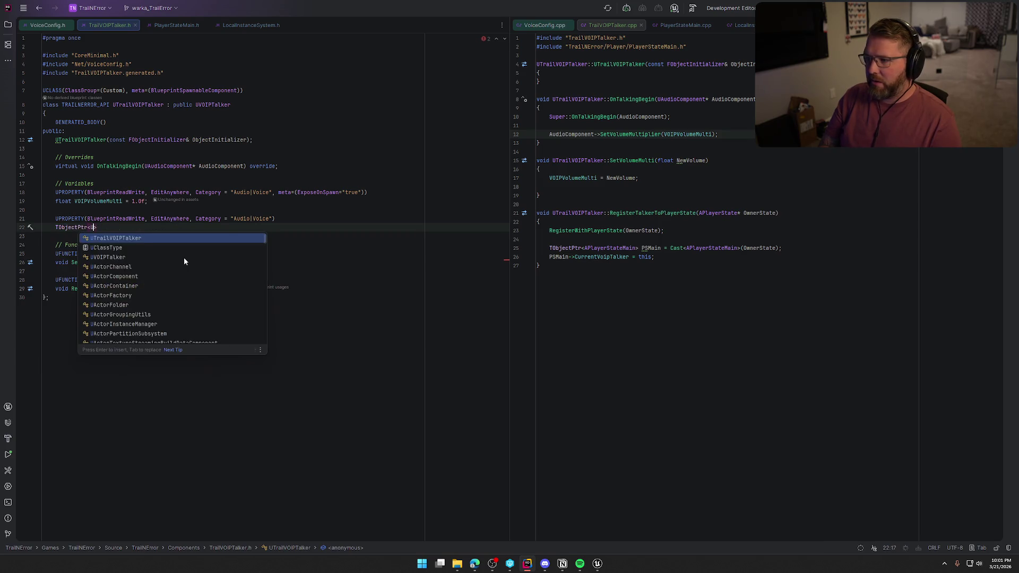
pyautogui.press('Left')
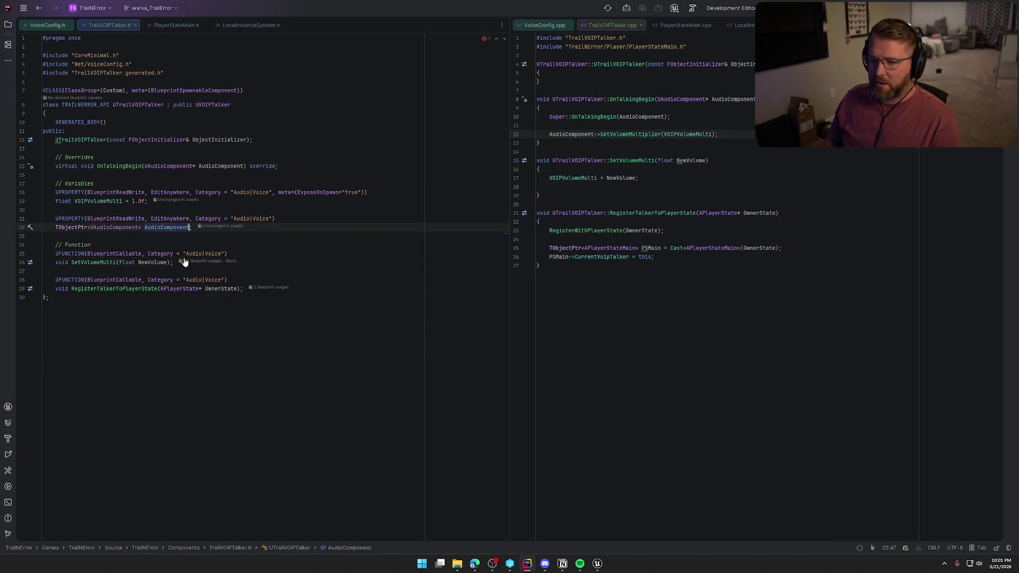
pyautogui.press('BackSpace')
pyautogui.press('BackSpace')
pyautogui.press('BackSpace')
pyautogui.write('Talke')
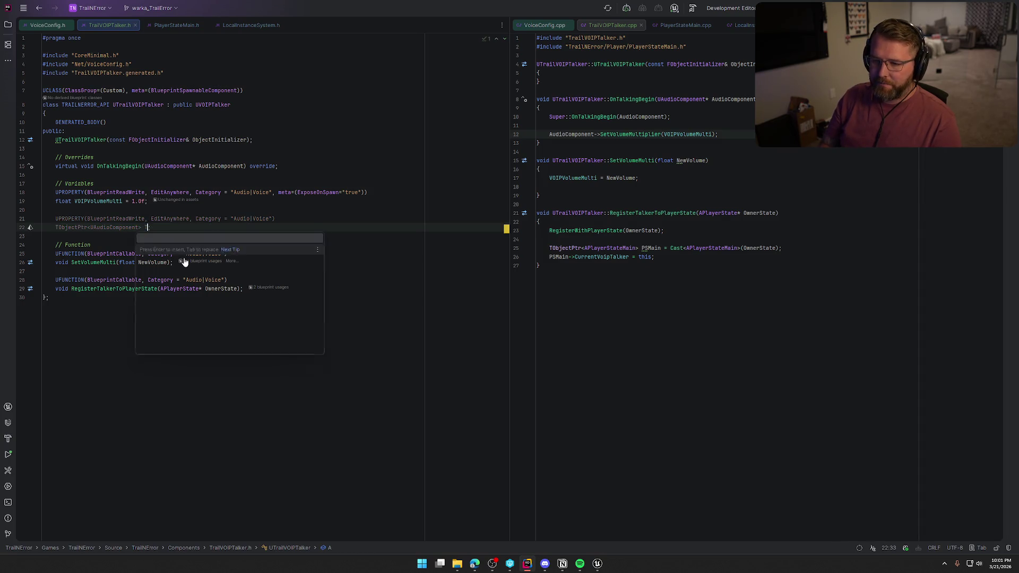
pyautogui.write('rAudio')
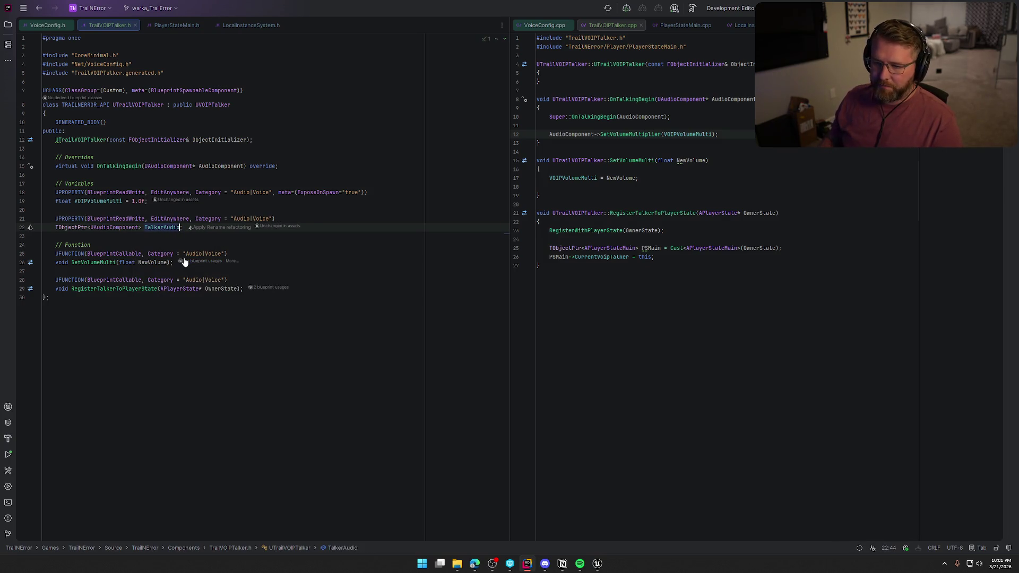
pyautogui.click(169, 245)
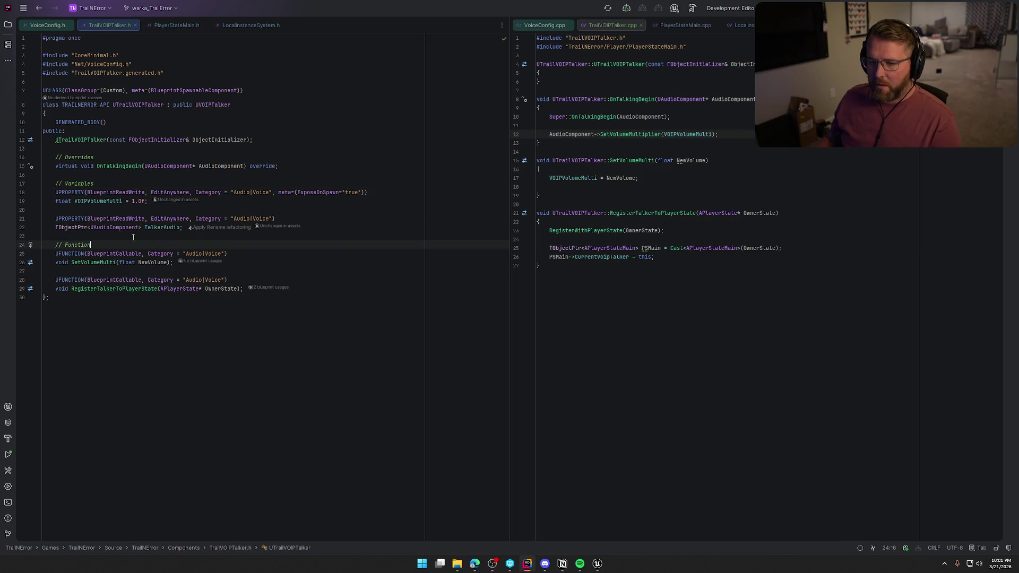
# Step: Assign TalkerAudio = AudioComponent after the Super call in OnTalkingBegin
pyautogui.click(678, 117)
pyautogui.click(681, 125)
pyautogui.press('Return')
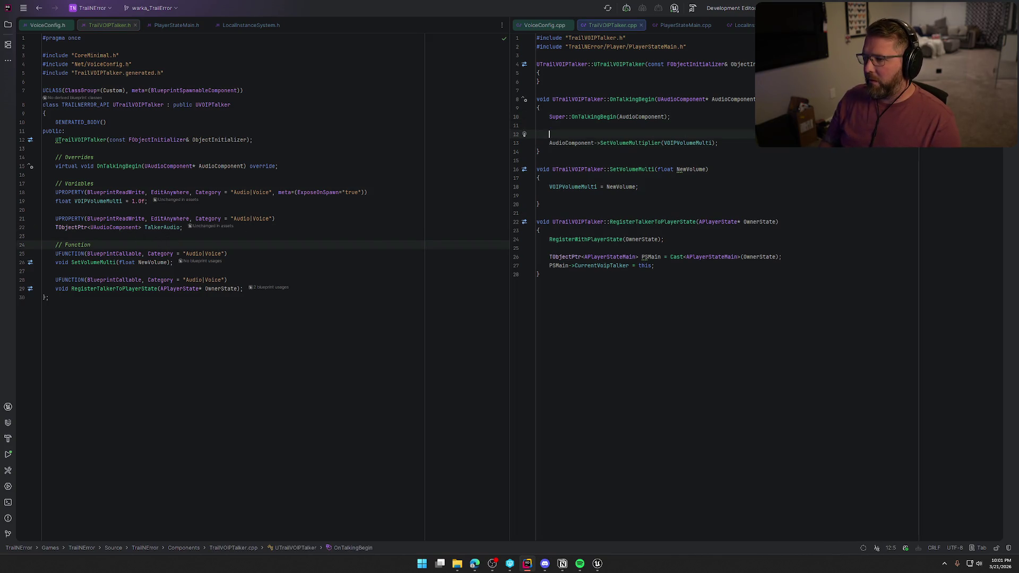
pyautogui.write('Talker')
pyautogui.write('= AudioComponent;')
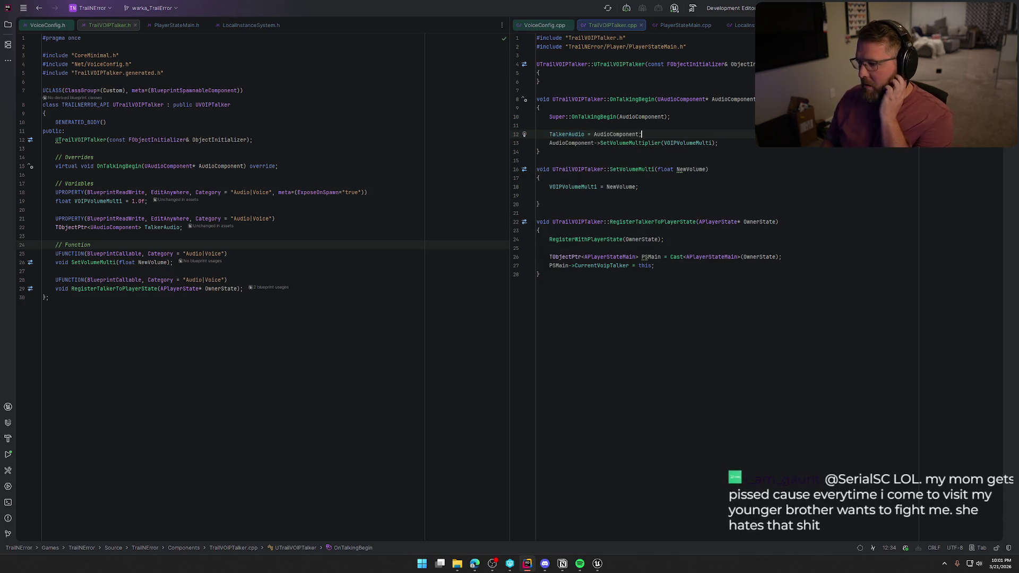
# Step: Declare a virtual void OnTalkingEnd() override in the header
pyautogui.click(280, 169)
pyautogui.press('Return')
pyautogui.write('vir')
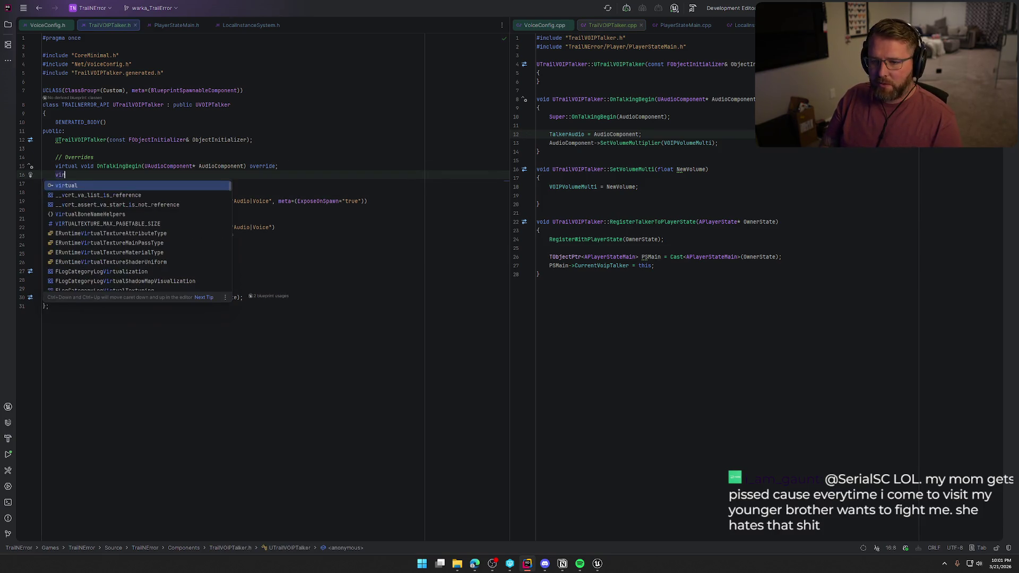
pyautogui.press('Return')
pyautogui.write('void OnTalkingEnd() override {};')
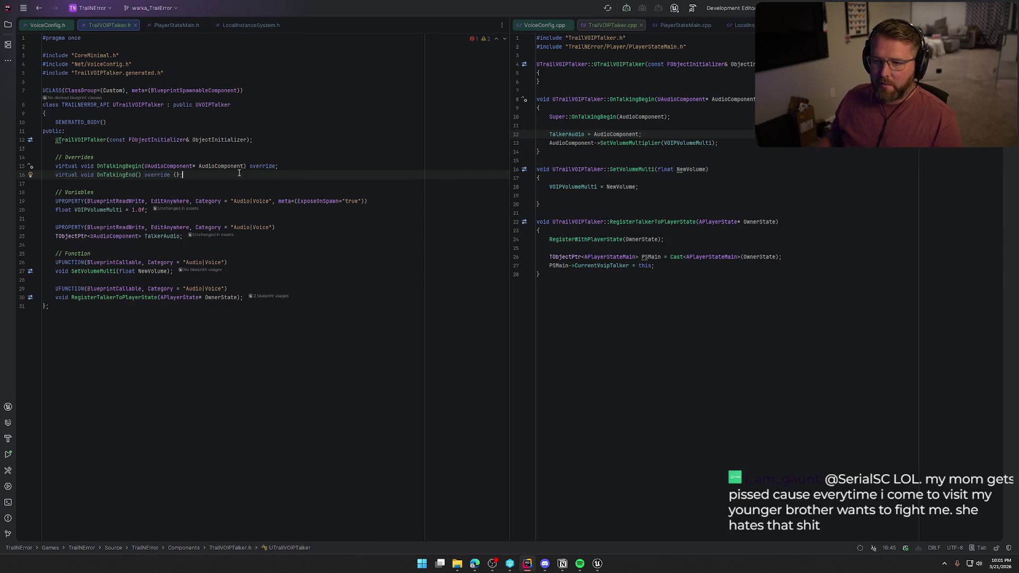
pyautogui.press('BackSpace')
pyautogui.press('BackSpace')
pyautogui.press('BackSpace')
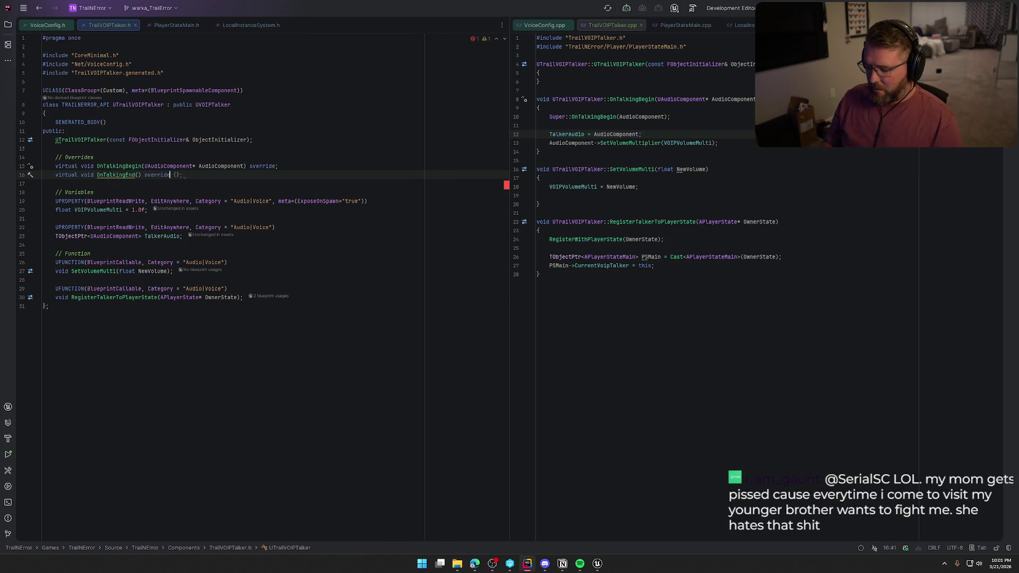
pyautogui.write(';')
# Step: Generate the OnTalkingEnd definition in the .cpp, setting TalkerAudio = nullptr
pyautogui.click(118, 175)
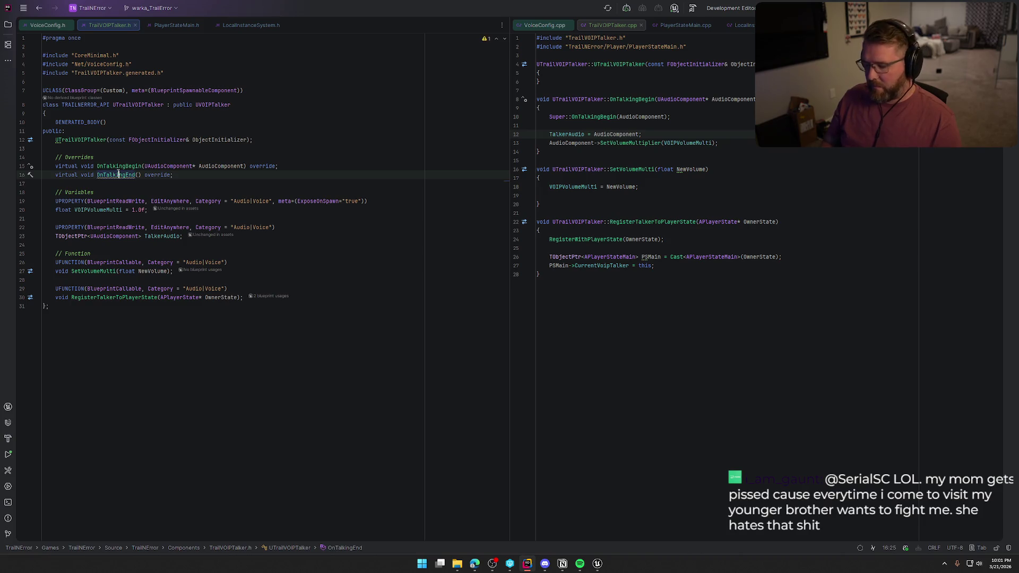
pyautogui.hotkey('alt', 'Return')
pyautogui.press('Return')
pyautogui.press('Return')
pyautogui.press('Return')
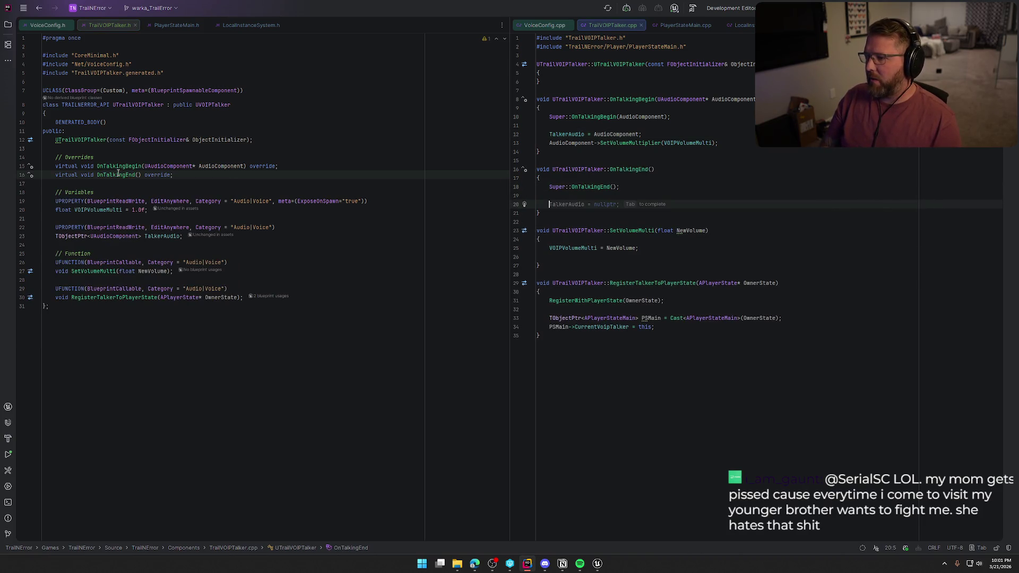
pyautogui.write('Tal')
pyautogui.press('Tab')
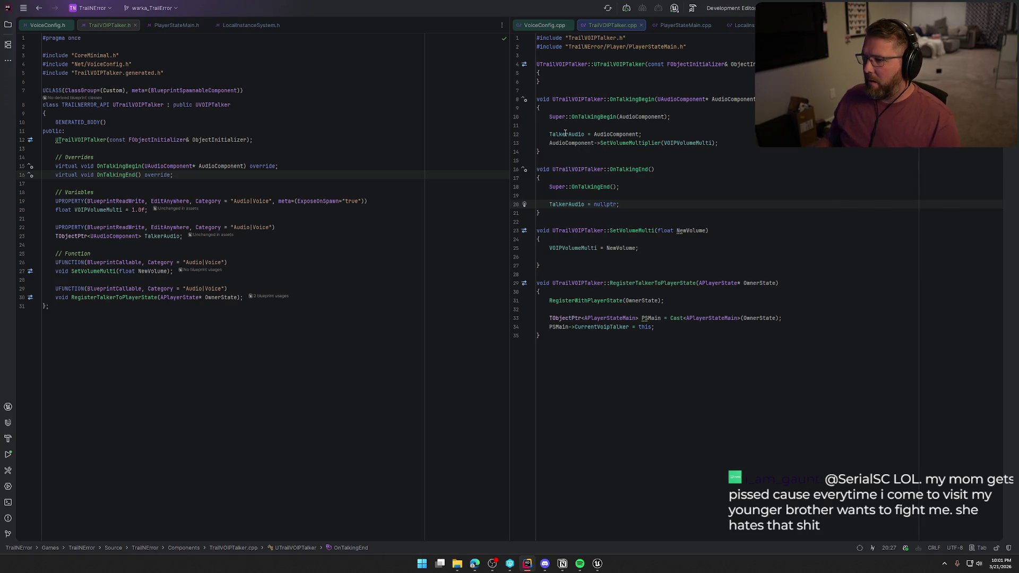
# Step: Replace AudioComponent with TalkerAudio in the SetVolumeMultiplier call
pyautogui.doubleClick(566, 133)
pyautogui.hotkey('ctrl', 'c')
pyautogui.doubleClick(574, 143)
pyautogui.hotkey('ctrl', 'v')
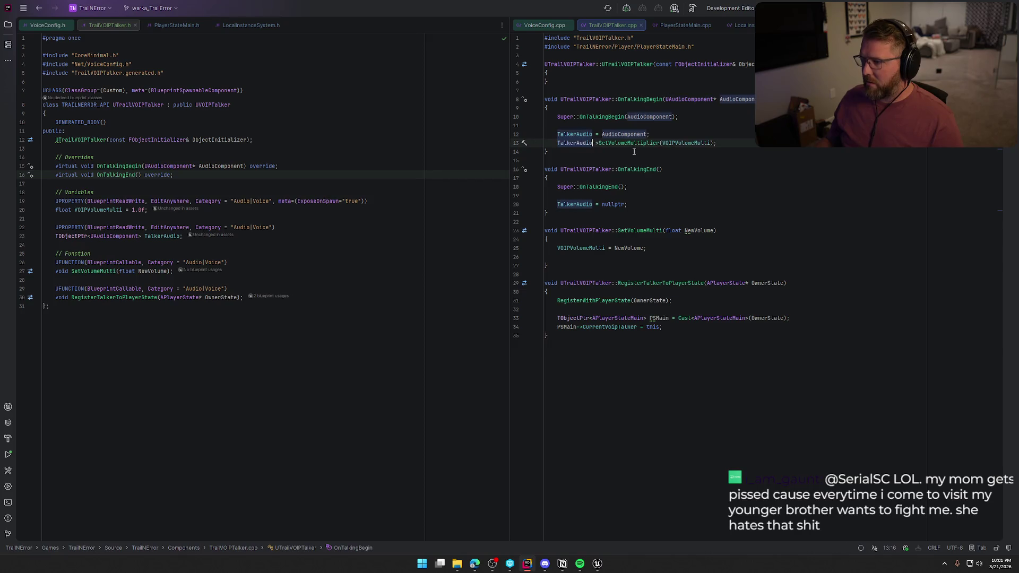
pyautogui.click(690, 136)
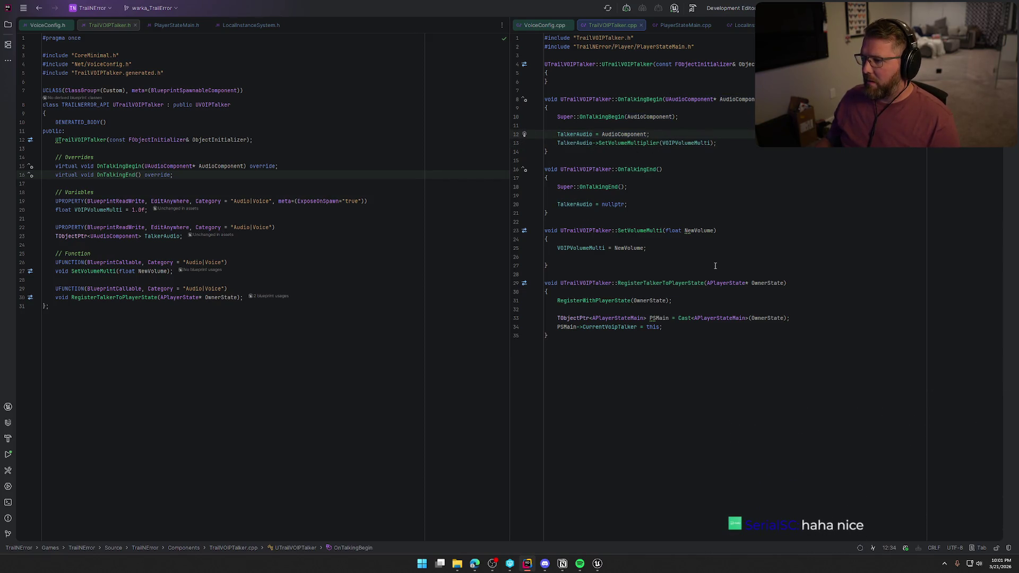
# Step: Add an if (TalkerAudio) block calling TalkerAudio->SetVolumeMultiplier in SetVolumeMulti
pyautogui.click(558, 249)
pyautogui.press('Return')
pyautogui.press('Up')
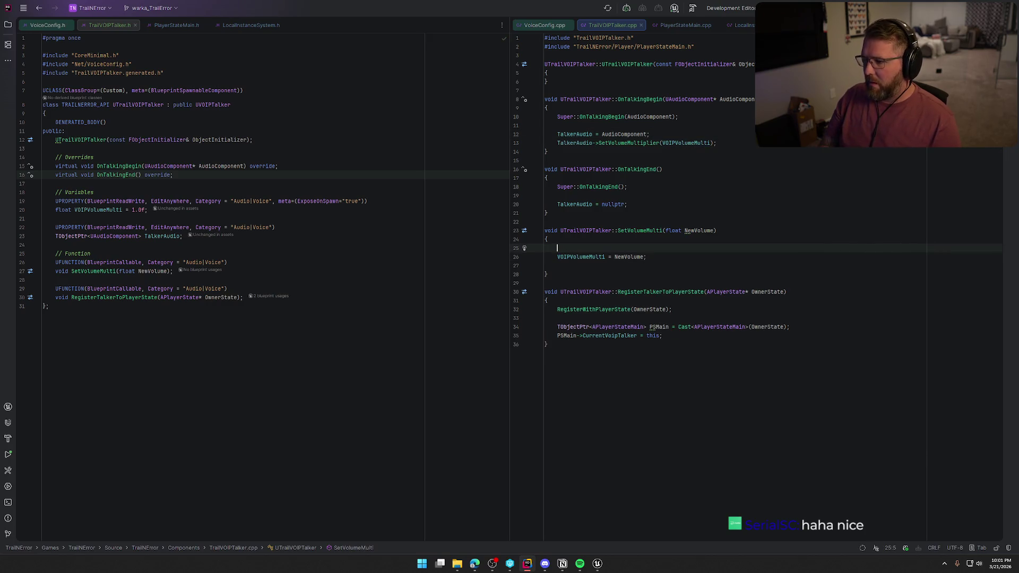
pyautogui.write('if (TalkerAudio)')
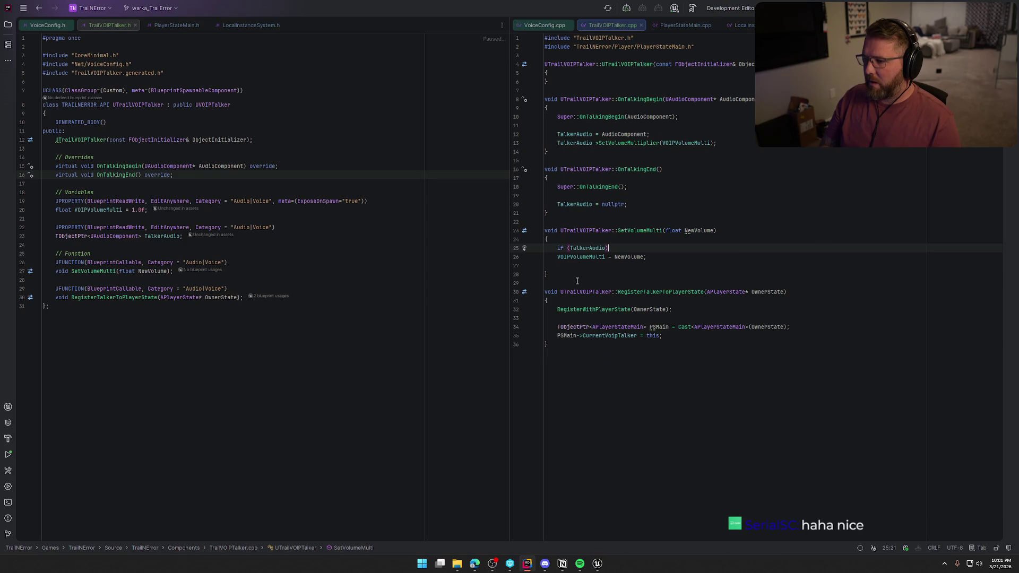
pyautogui.press('Return')
pyautogui.write('{')
pyautogui.press('Return')
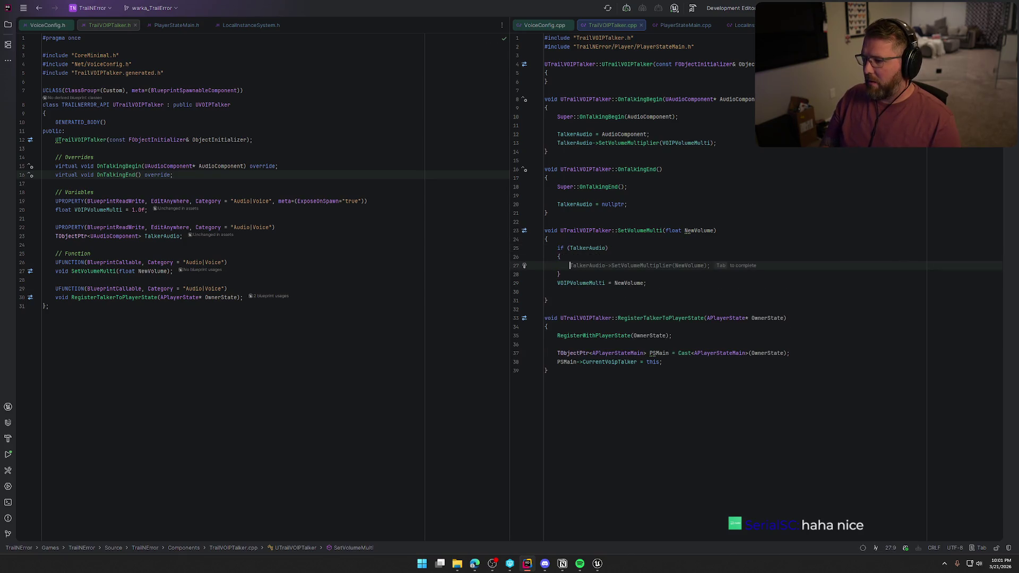
pyautogui.press('Tab')
pyautogui.press('Down')
pyautogui.press('Down')
pyautogui.press('Down')
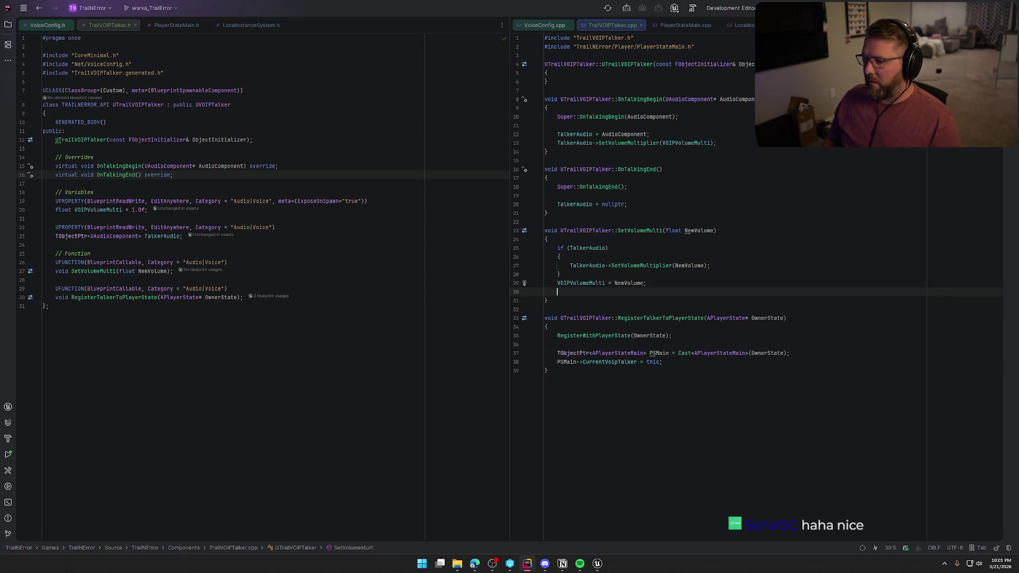
pyautogui.press('BackSpace')
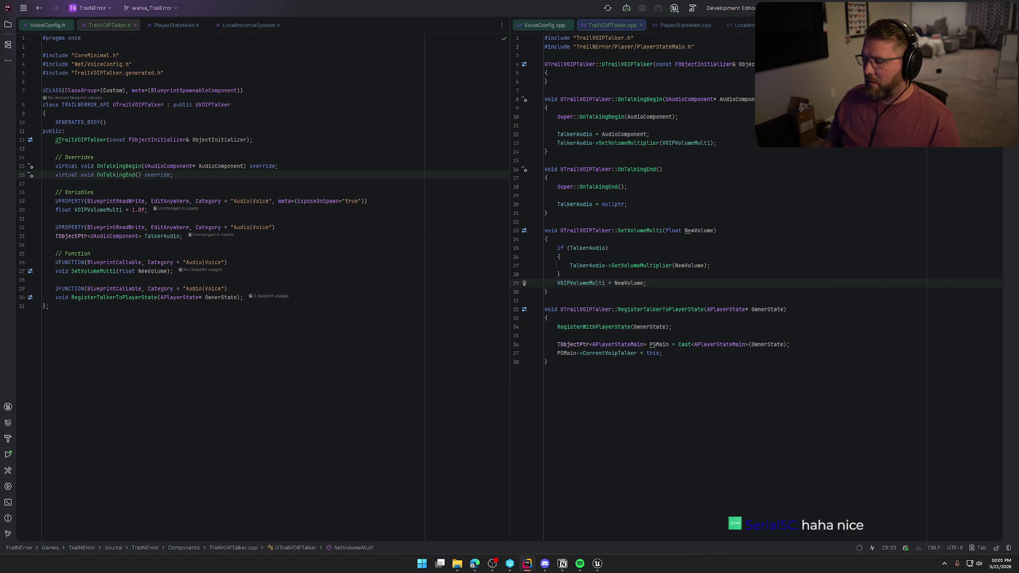
# Step: Move the VOIPVolumeMulti = NewVolume line above the if block and remove leftover blank lines
pyautogui.hotkey('shift', 'Home')
pyautogui.hotkey('ctrl', 'x')
pyautogui.press('Up')
pyautogui.press('Up')
pyautogui.press('Up')
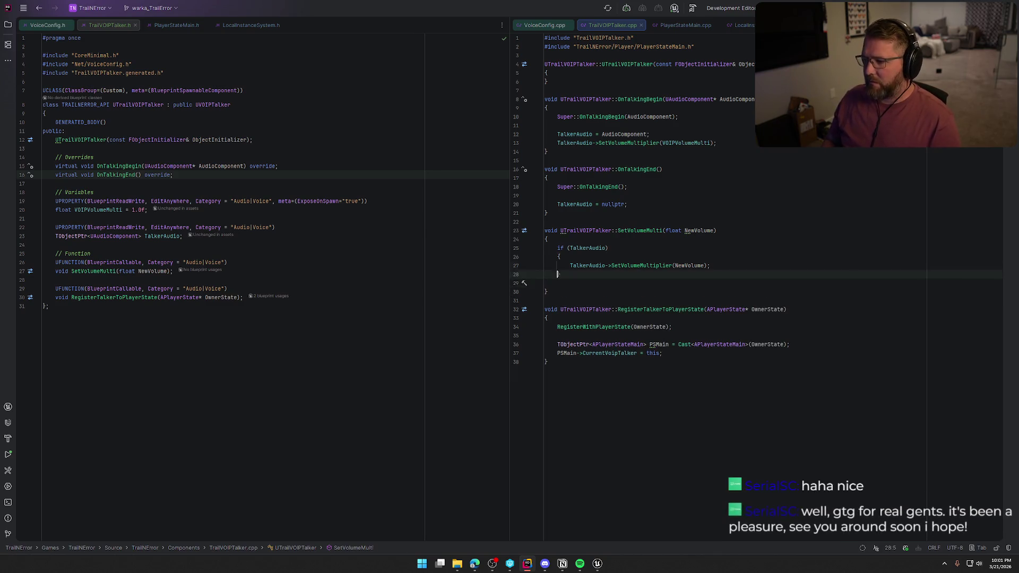
pyautogui.hotkey('ctrl', 'v')
pyautogui.press('Return')
pyautogui.press('Down')
pyautogui.press('Down')
pyautogui.press('Down')
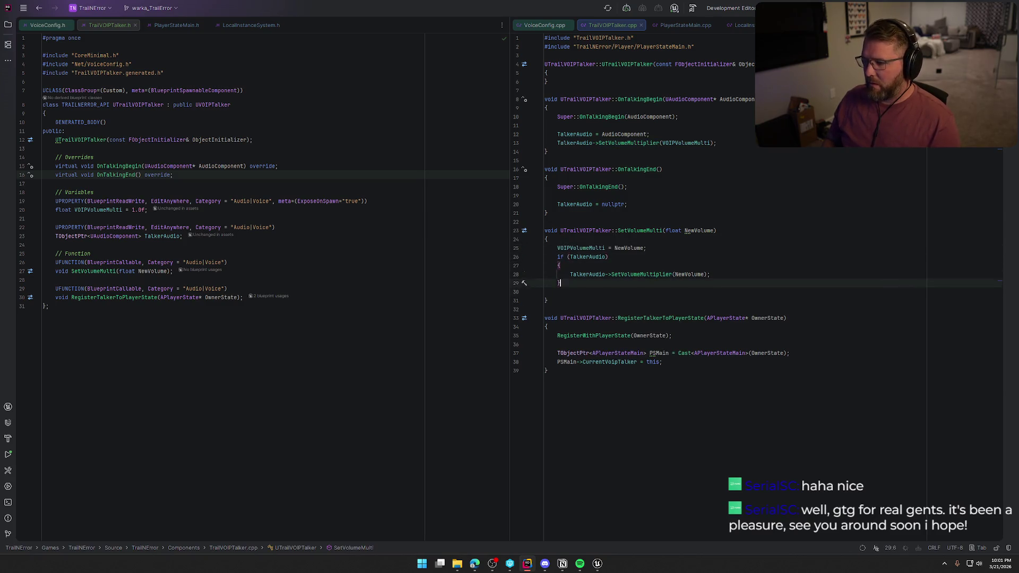
pyautogui.press('BackSpace')
# Step: Pass VOIPVolumeMulti instead of NewVolume to SetVolumeMultiplier
pyautogui.doubleClick(581, 248)
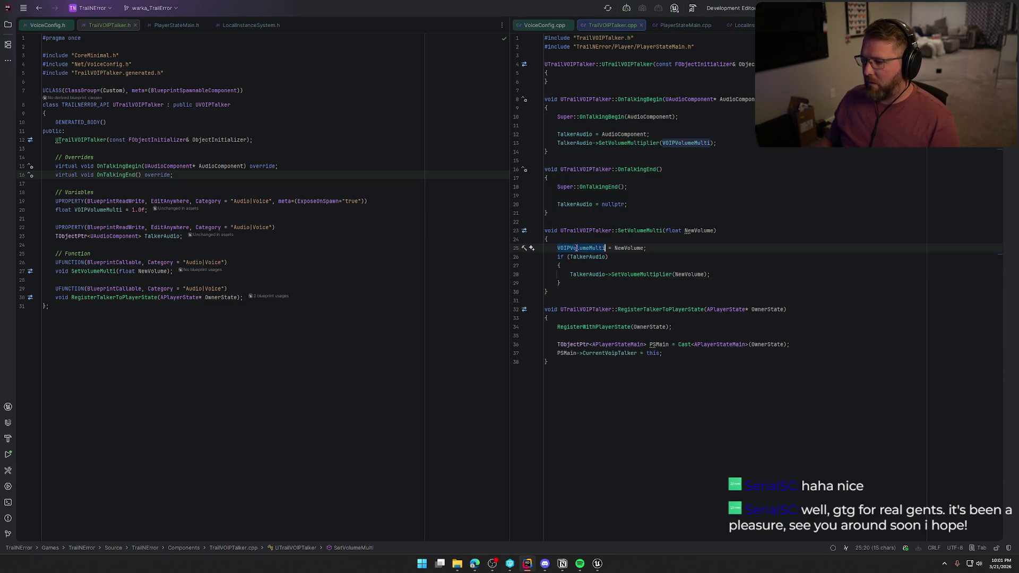
pyautogui.hotkey('ctrl', 'c')
pyautogui.doubleClick(690, 274)
pyautogui.hotkey('ctrl', 'v')
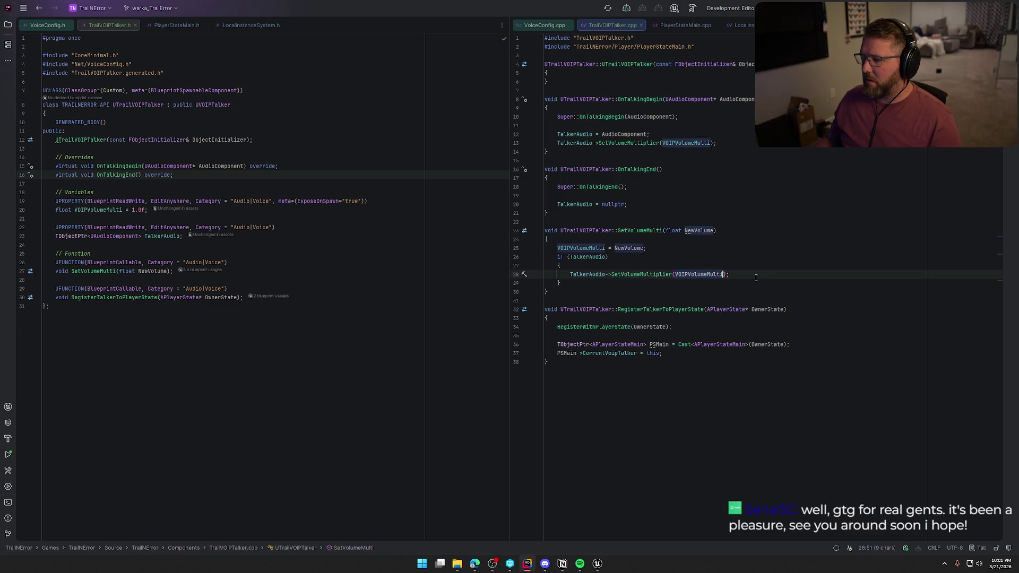
pyautogui.click(753, 276)
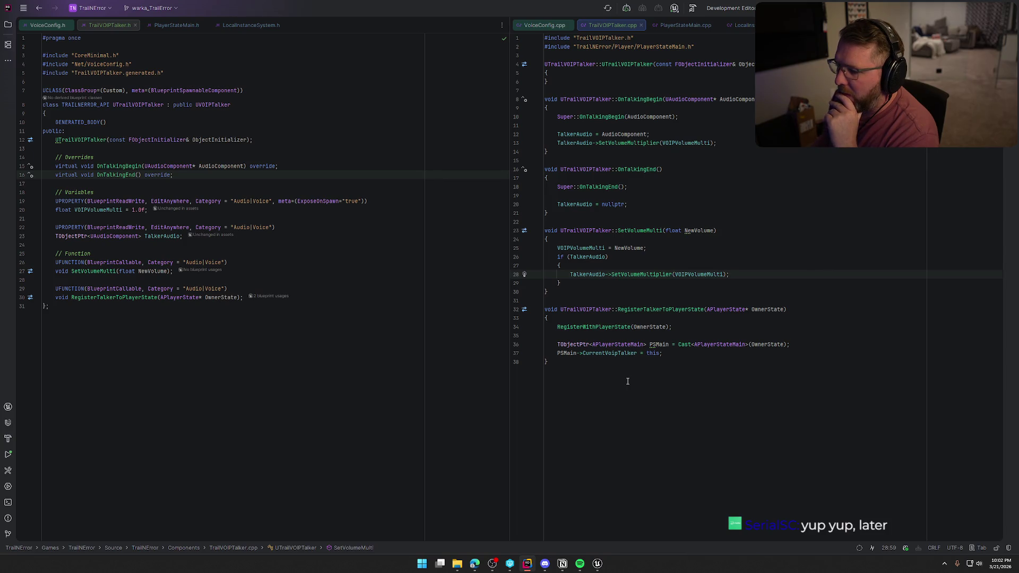
pyautogui.click(688, 353)
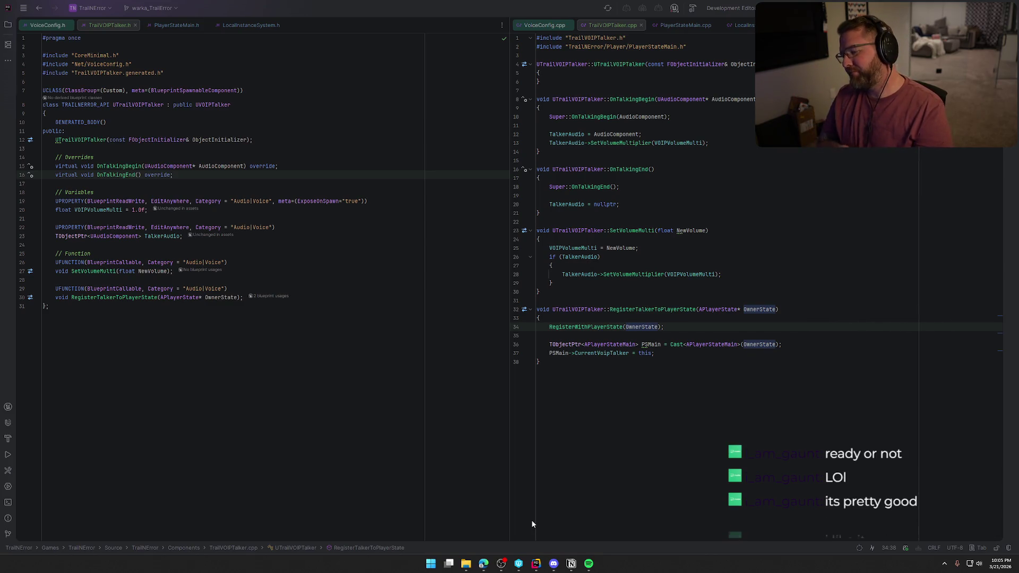
pyautogui.click(622, 376)
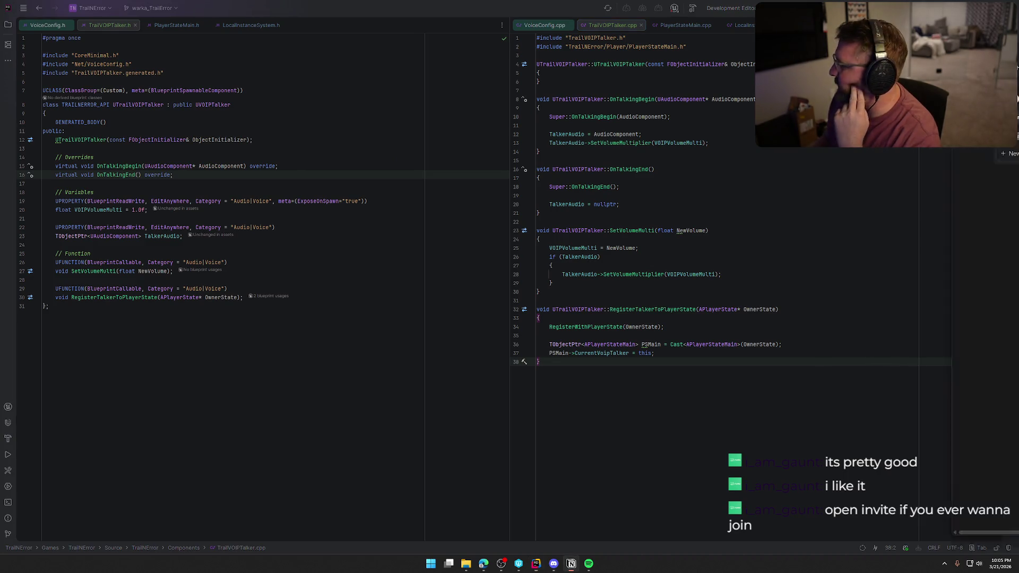
pyautogui.hotkey('alt', 'Tab')
# Step: Tick 'Controls for per player volume?' on the Voip Setup card and move Notion aside
pyautogui.click(425, 156)
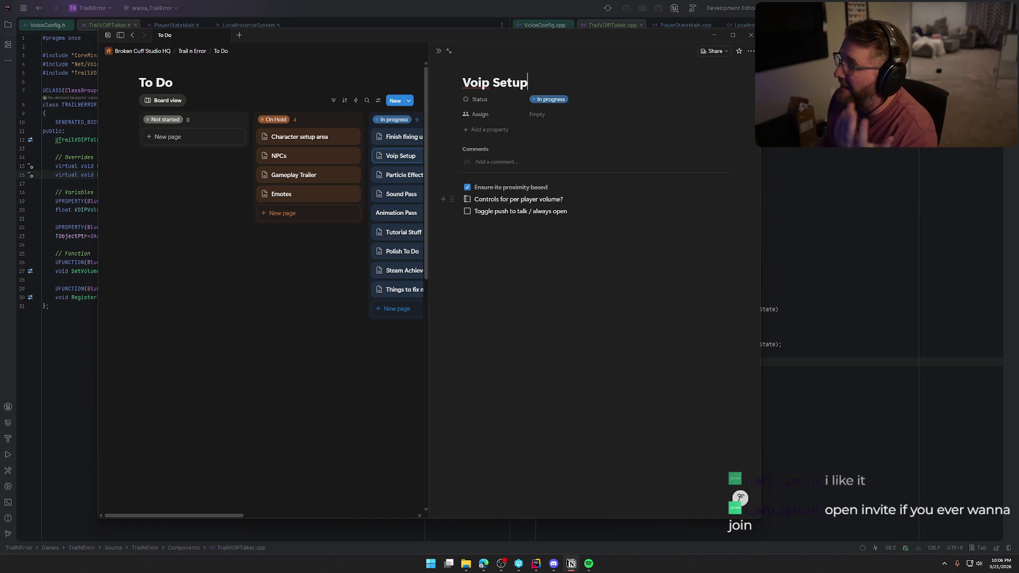
pyautogui.click(467, 199)
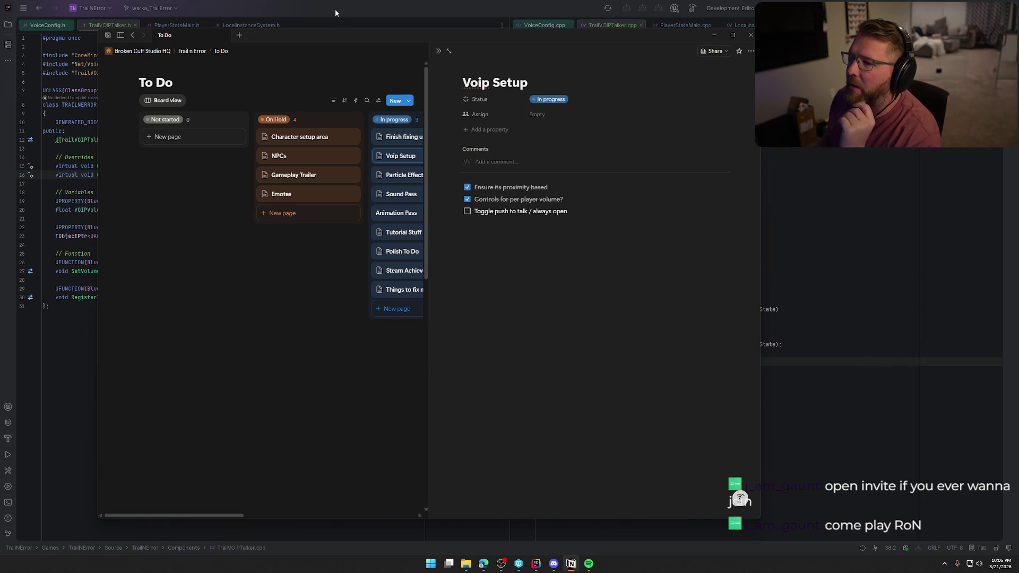
pyautogui.moveTo(342, 35)
pyautogui.mouseDown()
pyautogui.moveTo(775, 113)
pyautogui.moveTo(1017, 132)
pyautogui.mouseUp()
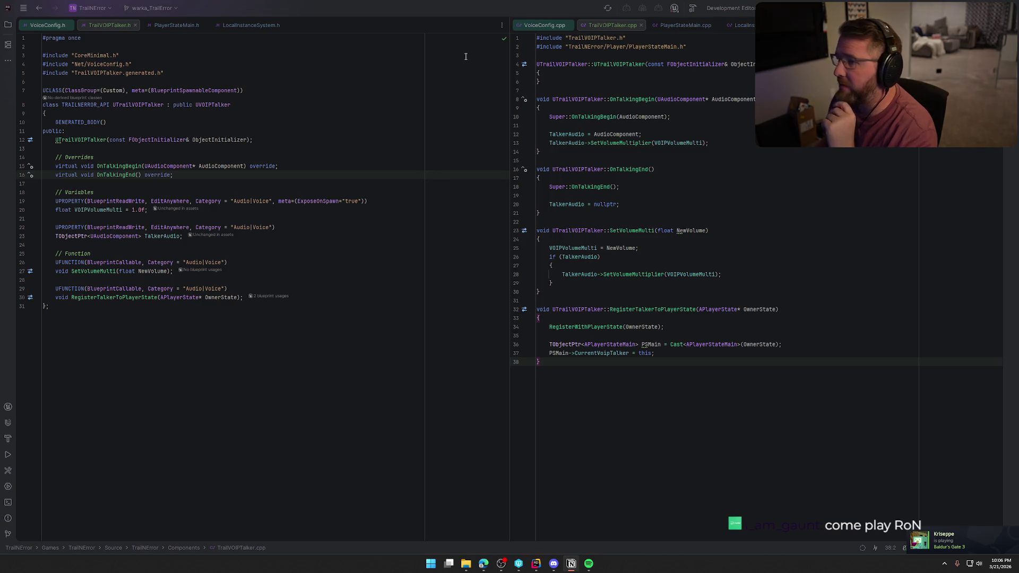
# Step: Return to Rider so the Rider 2025.3.3 and plugin update notice appears
pyautogui.click(422, 8)
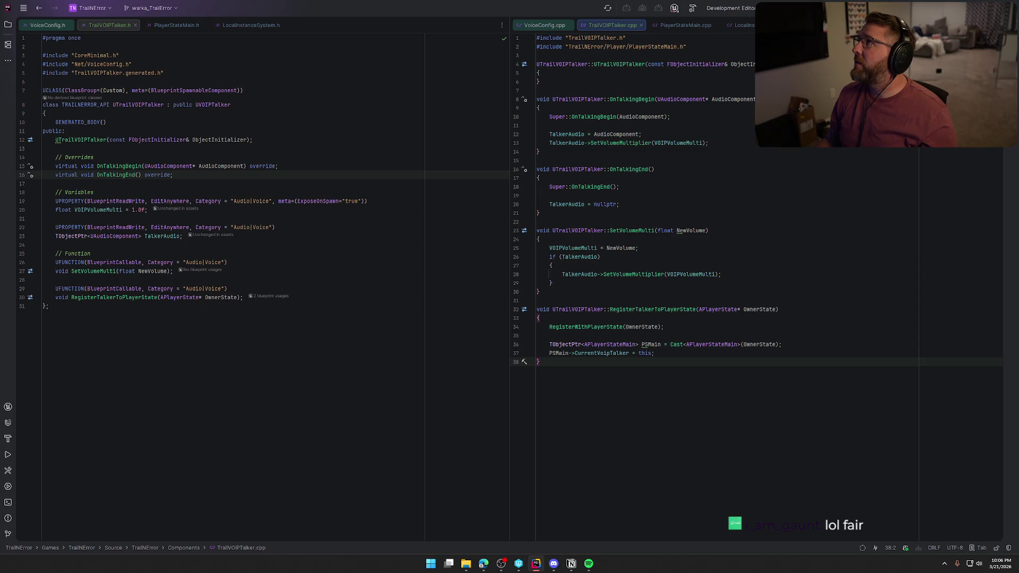
pyautogui.hotkey('alt', 'Tab')
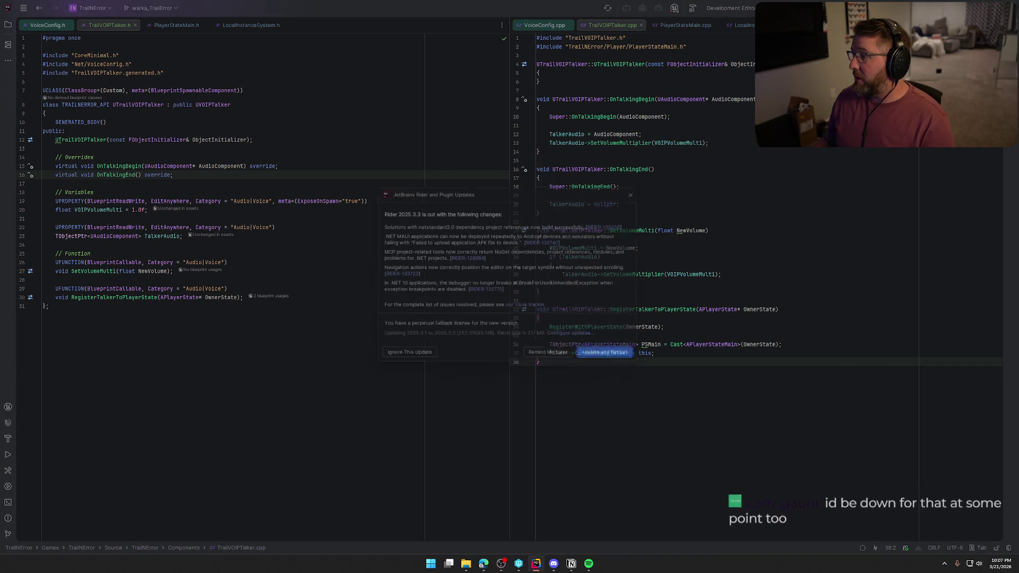
# Step: Choose Update and Restart, then confirm updating the listed plugins
pyautogui.click(603, 362)
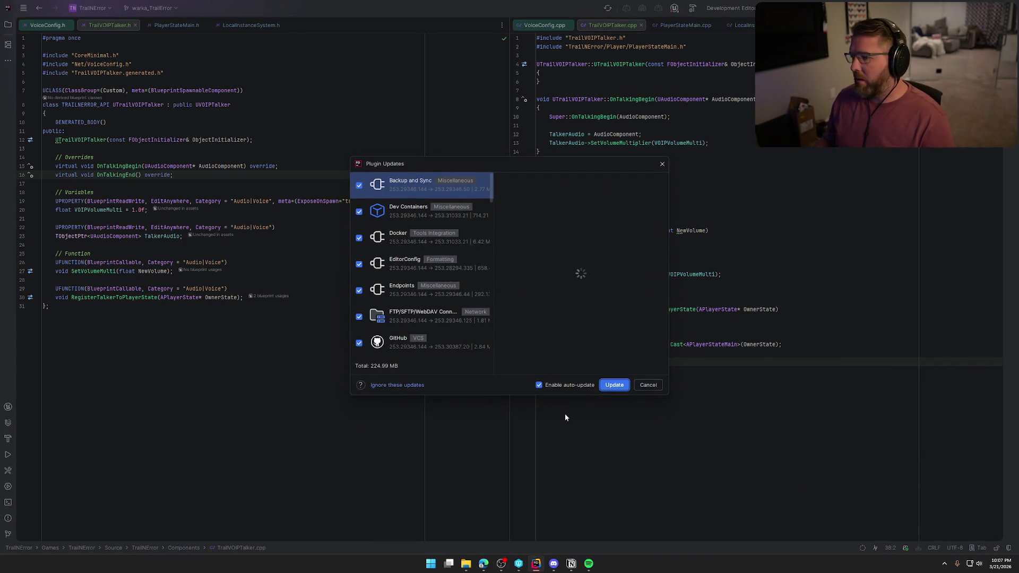
pyautogui.click(614, 384)
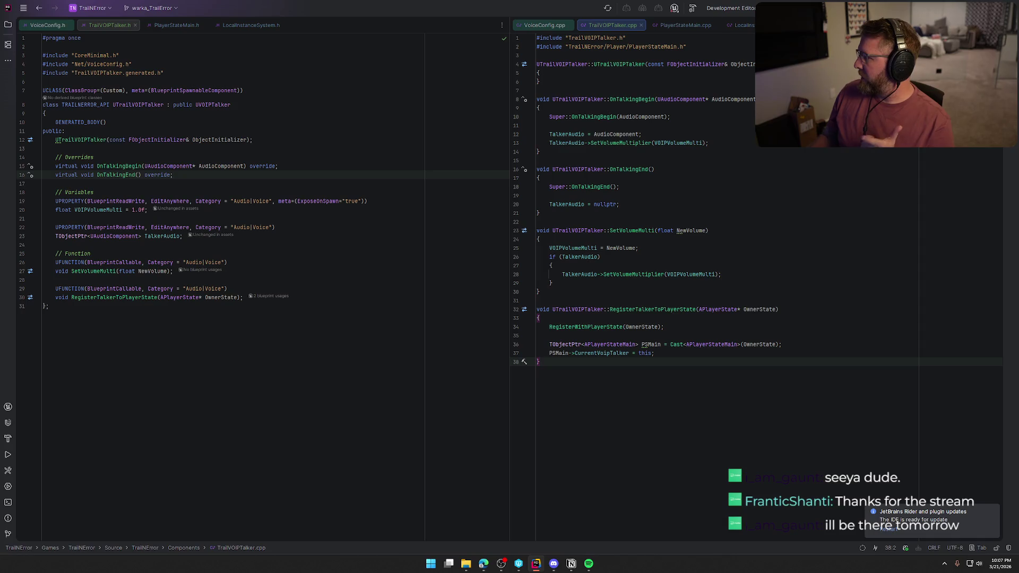
# Step: Preview the 'Finish fixing up the settings UI' and Voip Setup tasks on the To Do board
pyautogui.hotkey('alt', 'Tab')
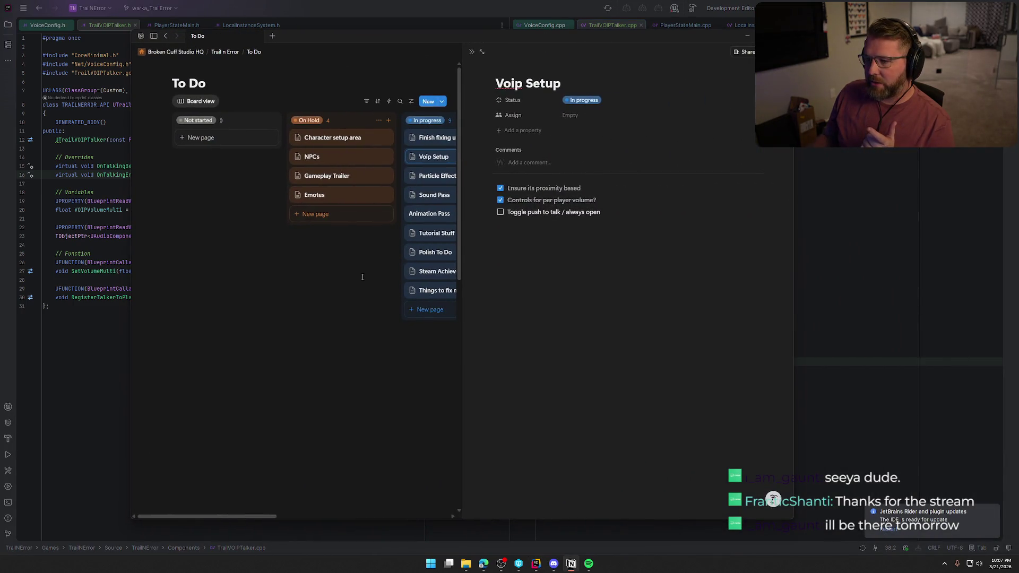
pyautogui.click(479, 144)
pyautogui.click(479, 144)
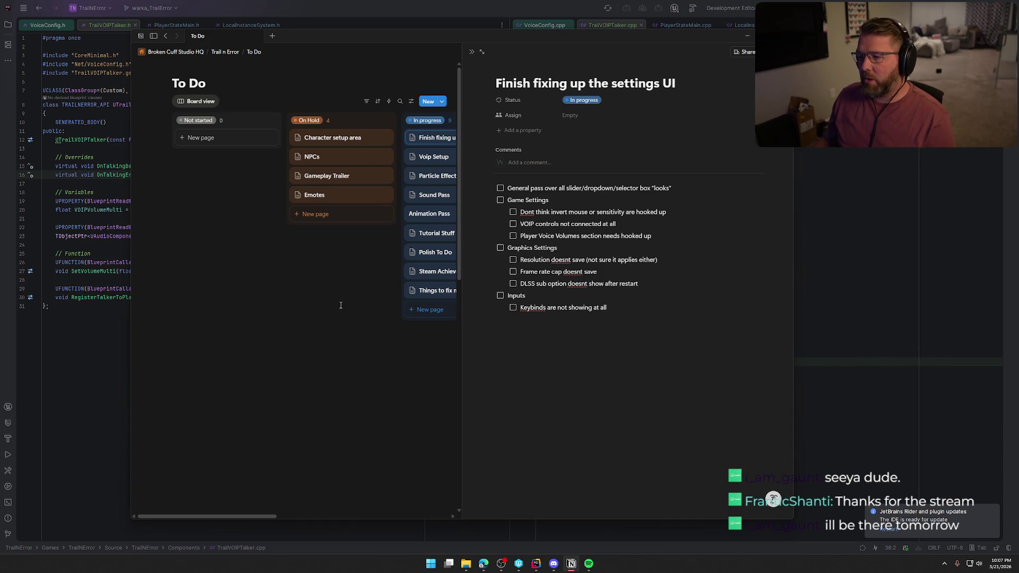
pyautogui.click(375, 293)
pyautogui.click(434, 157)
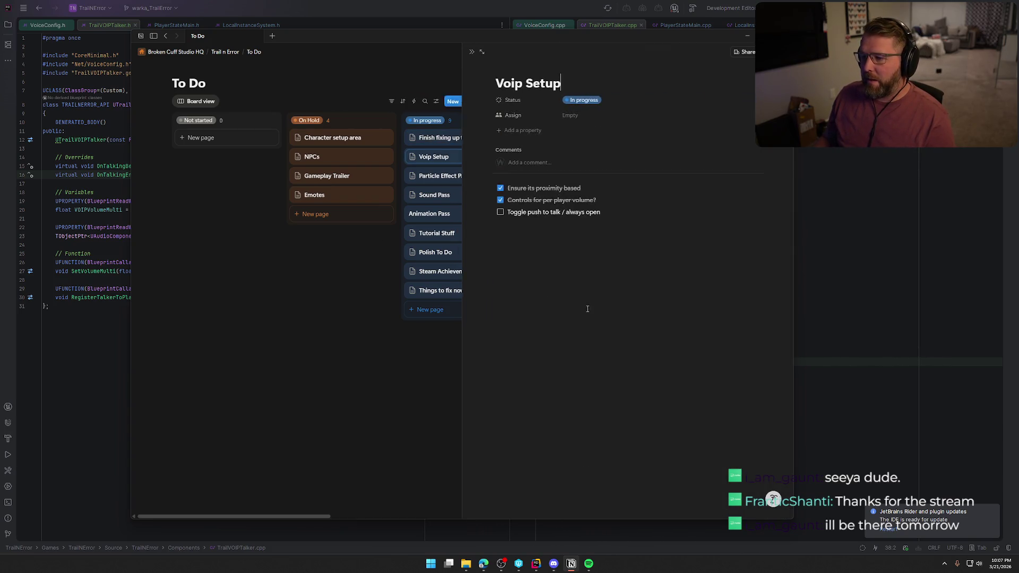
pyautogui.click(312, 291)
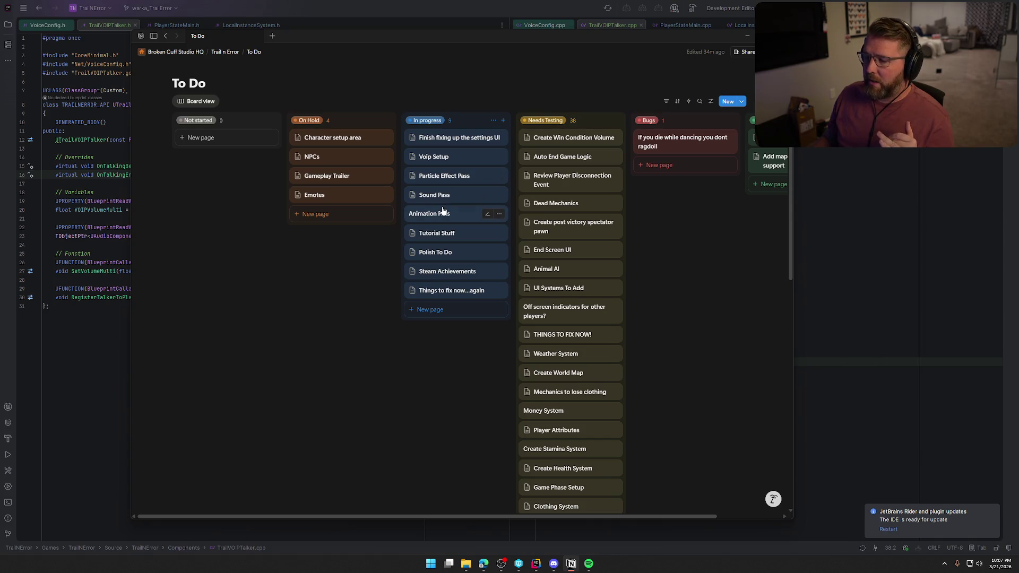
# Step: Drag 'Things to fix now...again' to the top of the In progress column
pyautogui.click(448, 294)
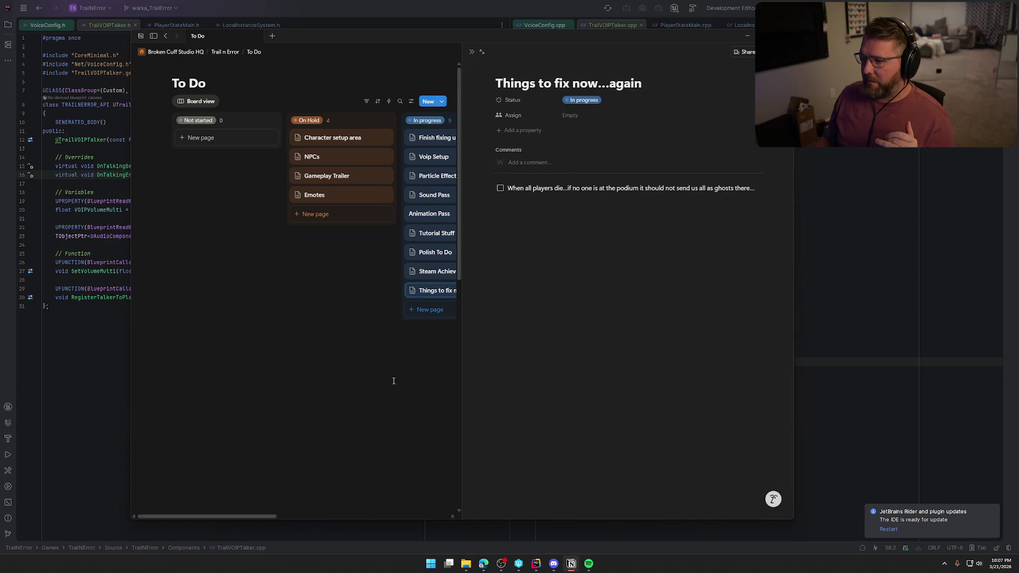
pyautogui.click(407, 348)
pyautogui.moveTo(446, 291); pyautogui.dragTo(440, 139)
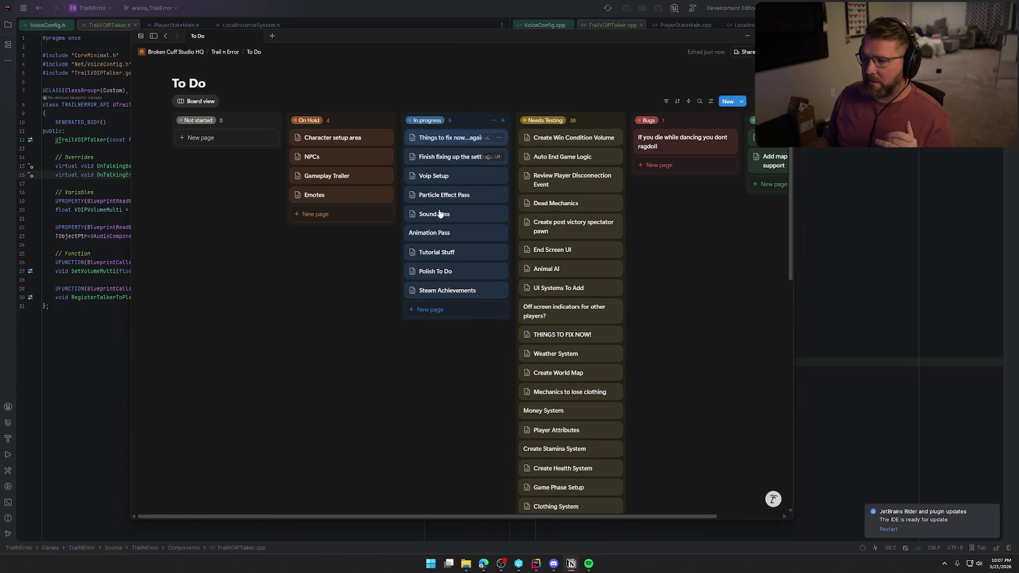